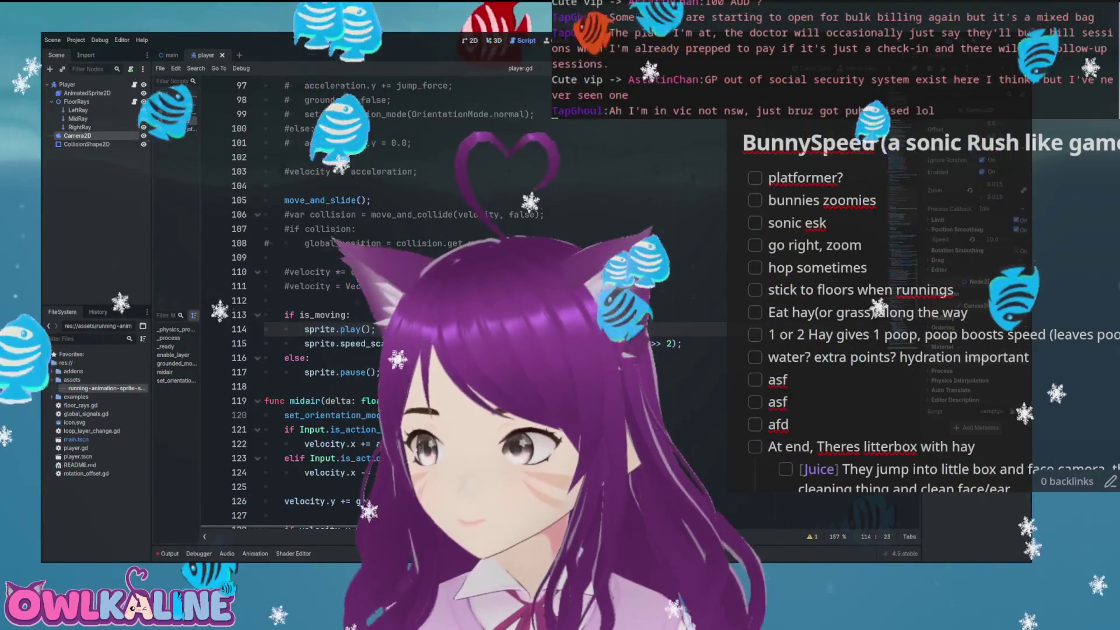
- Comment out lines 97–98 in player.gd, the jump-force acceleration and grounded reset
{"action": "key", "text": "ctrl+k"}
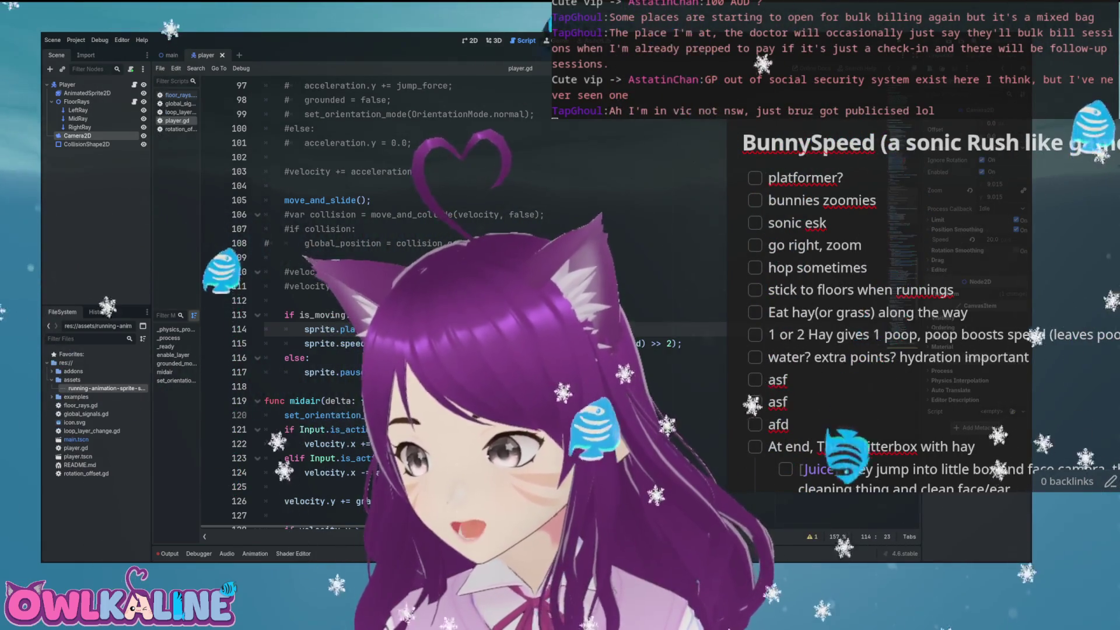
{"action": "scroll", "coordinate": [350, 303], "scroll_direction": "down", "scroll_amount": 5}
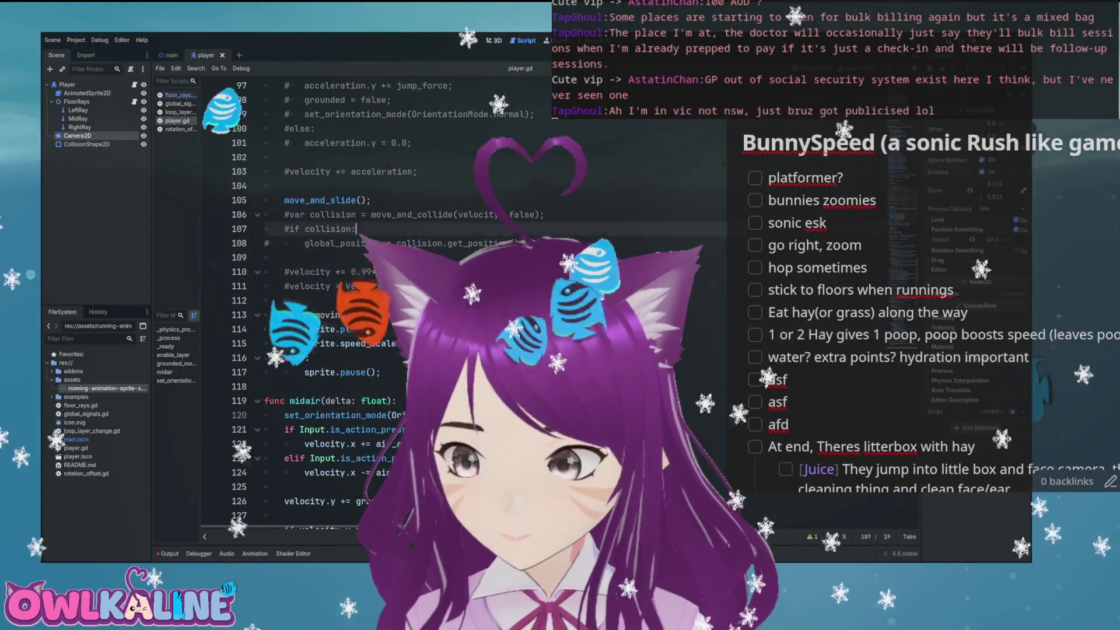
- Review the midair gravity line and grounded_movement's no-collision branch in player.gd
{"action": "left_click", "coordinate": [472, 276]}
{"action": "scroll", "coordinate": [350, 303], "scroll_direction": "down", "scroll_amount": 5}
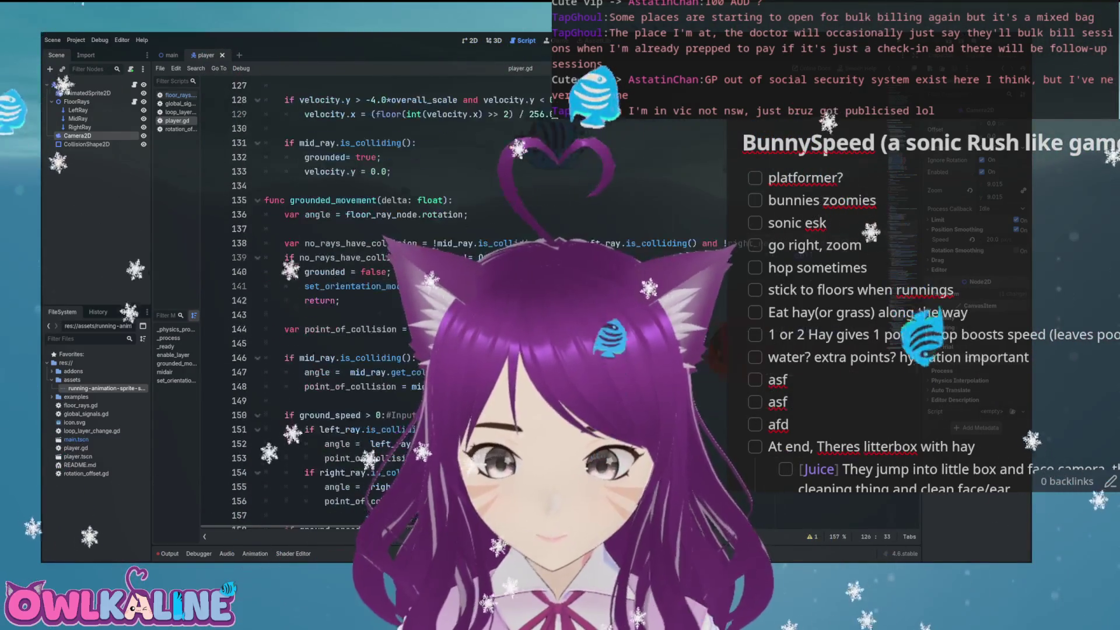
{"action": "left_click", "coordinate": [533, 286]}
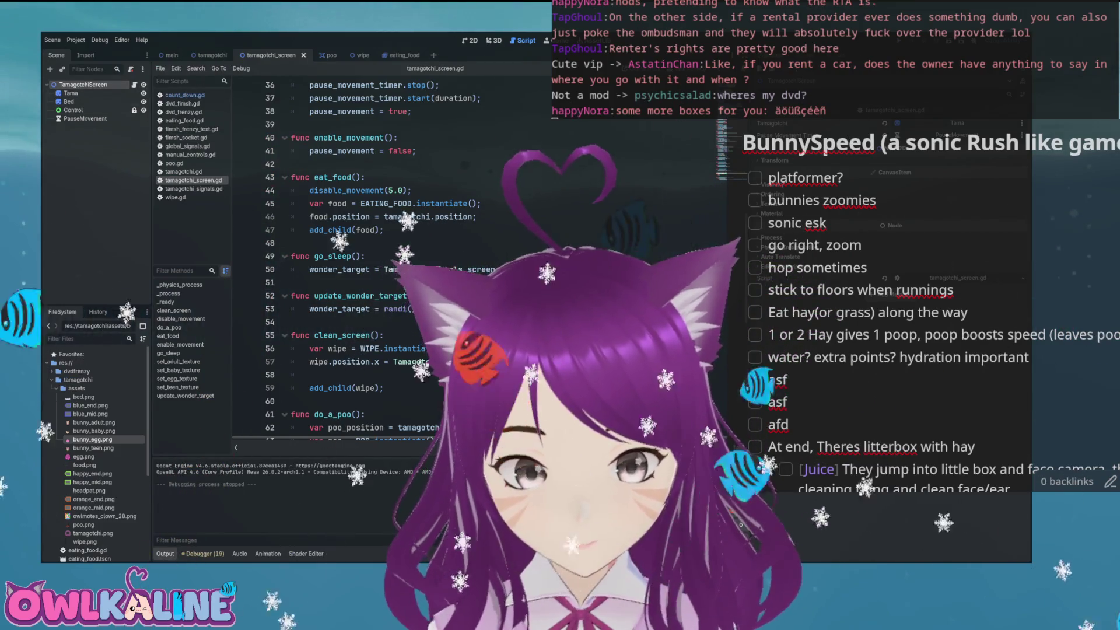
- Save the main scene with Ctrl+S
{"action": "left_click", "coordinate": [169, 55]}
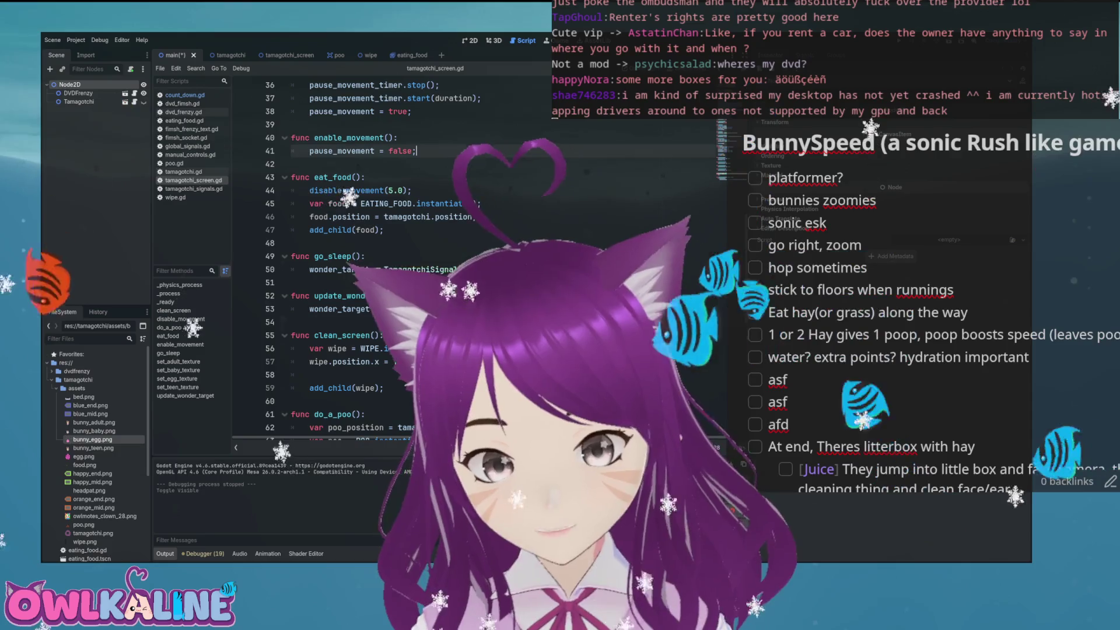
{"action": "key", "text": "ctrl+s"}
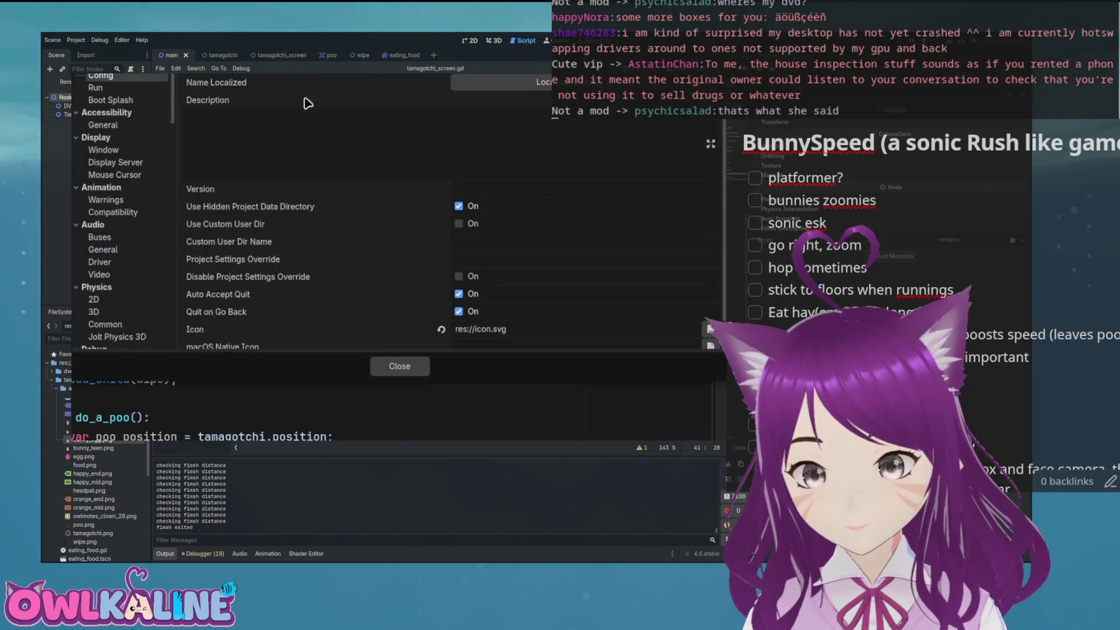
- Browse the Run, Boot Splash, Config and Accessibility settings, ending at Display > Window
{"action": "scroll", "coordinate": [547, 200], "scroll_direction": "down", "scroll_amount": 1}
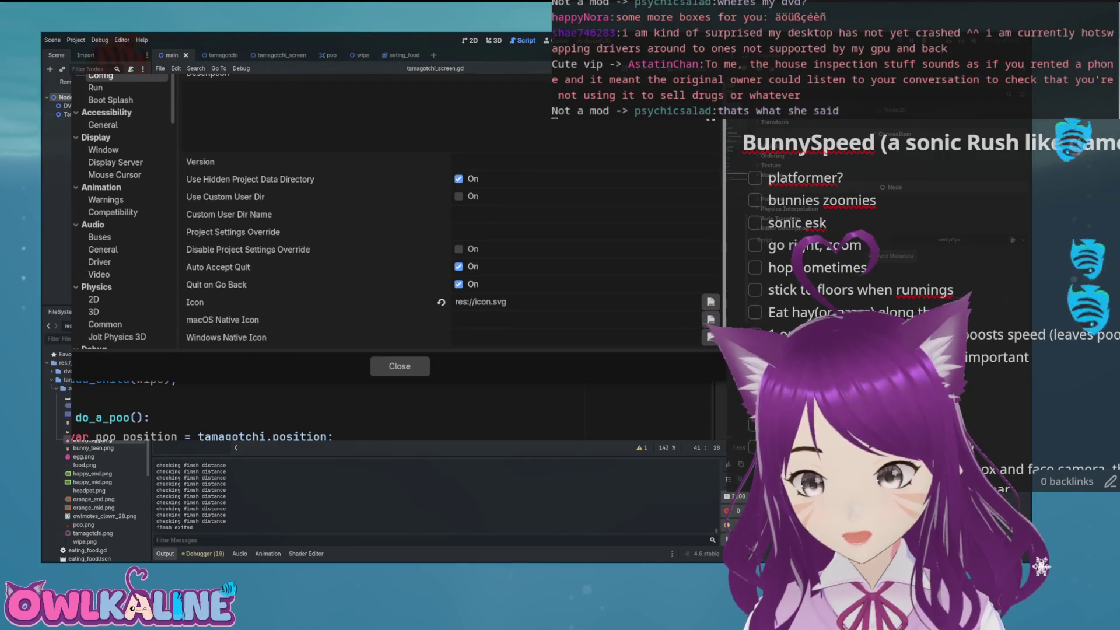
{"action": "left_click", "coordinate": [121, 89]}
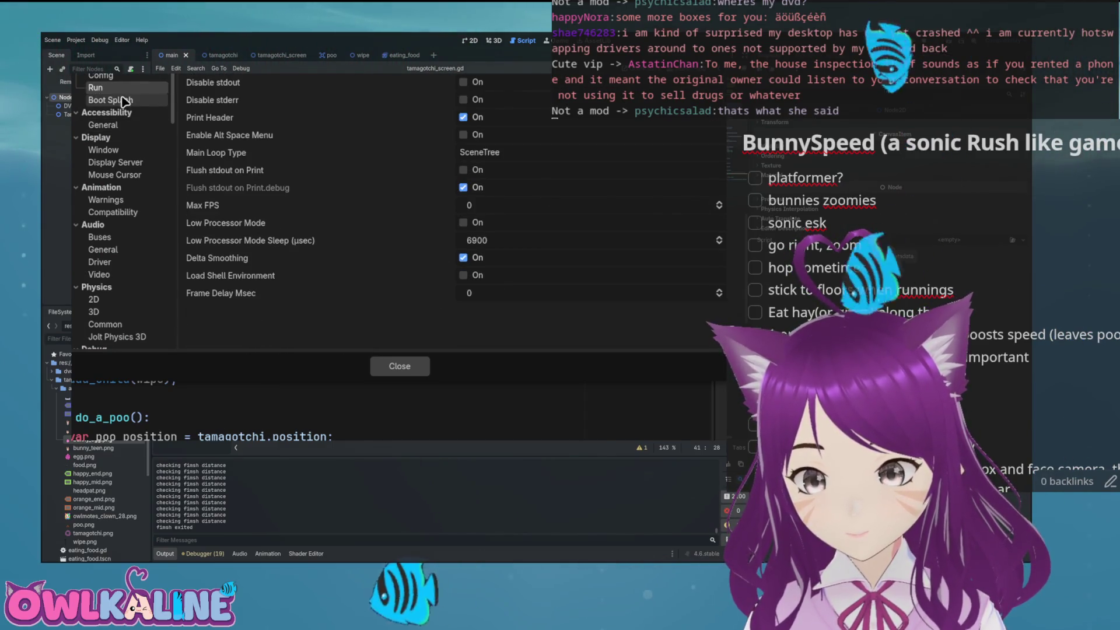
{"action": "left_click", "coordinate": [117, 99]}
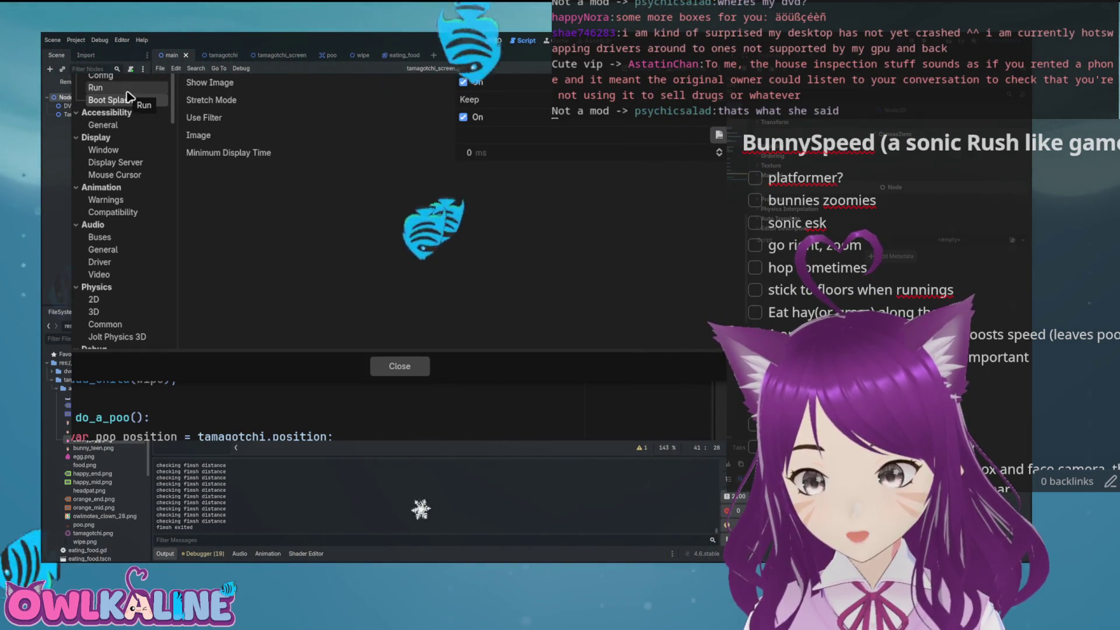
{"action": "left_click", "coordinate": [125, 88]}
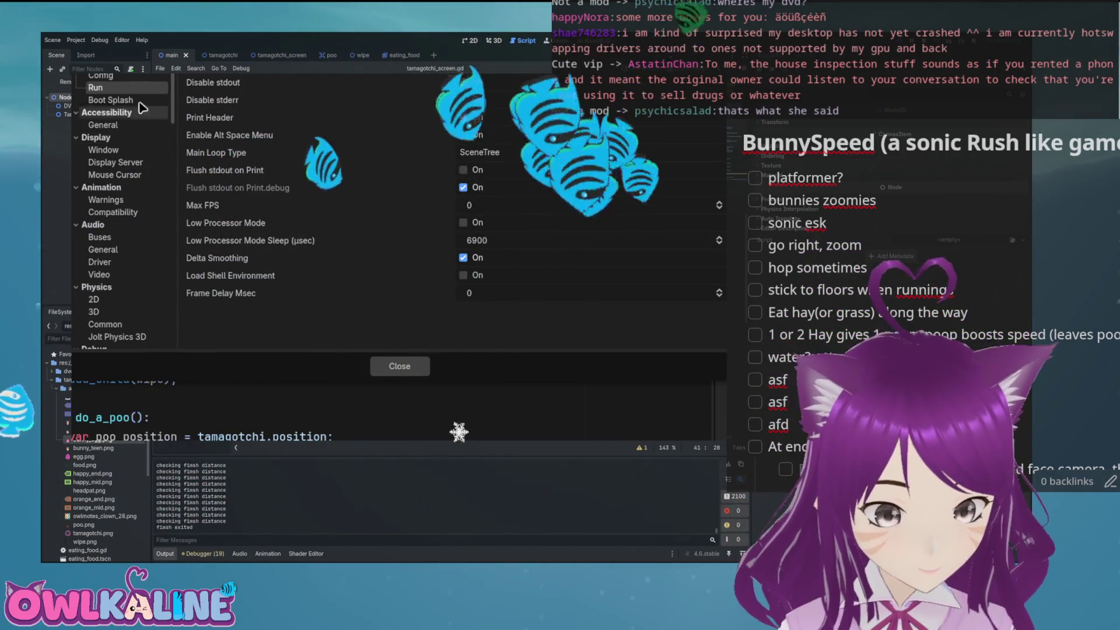
{"action": "left_click", "coordinate": [110, 113]}
{"action": "left_click", "coordinate": [102, 76]}
{"action": "left_click", "coordinate": [106, 112]}
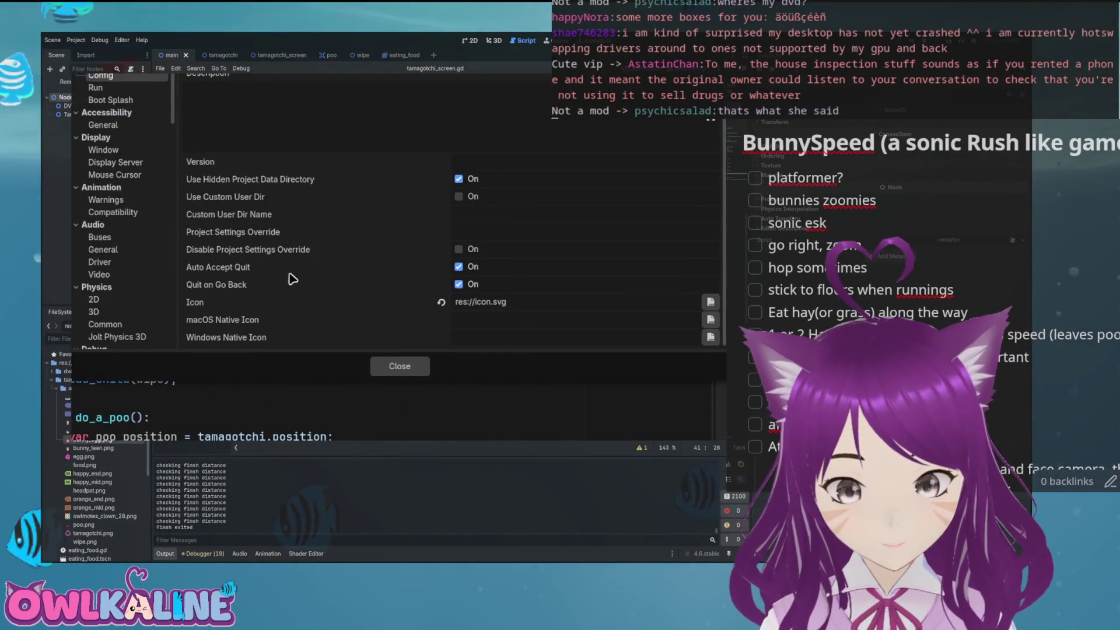
{"action": "left_click", "coordinate": [128, 125]}
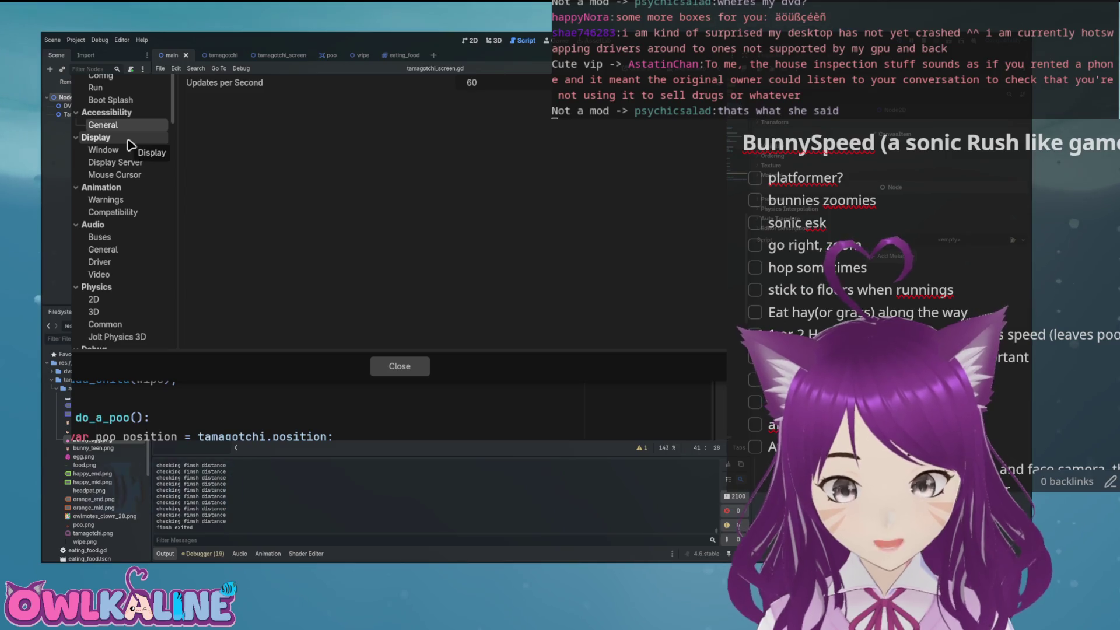
{"action": "left_click", "coordinate": [125, 140]}
{"action": "left_click", "coordinate": [125, 150]}
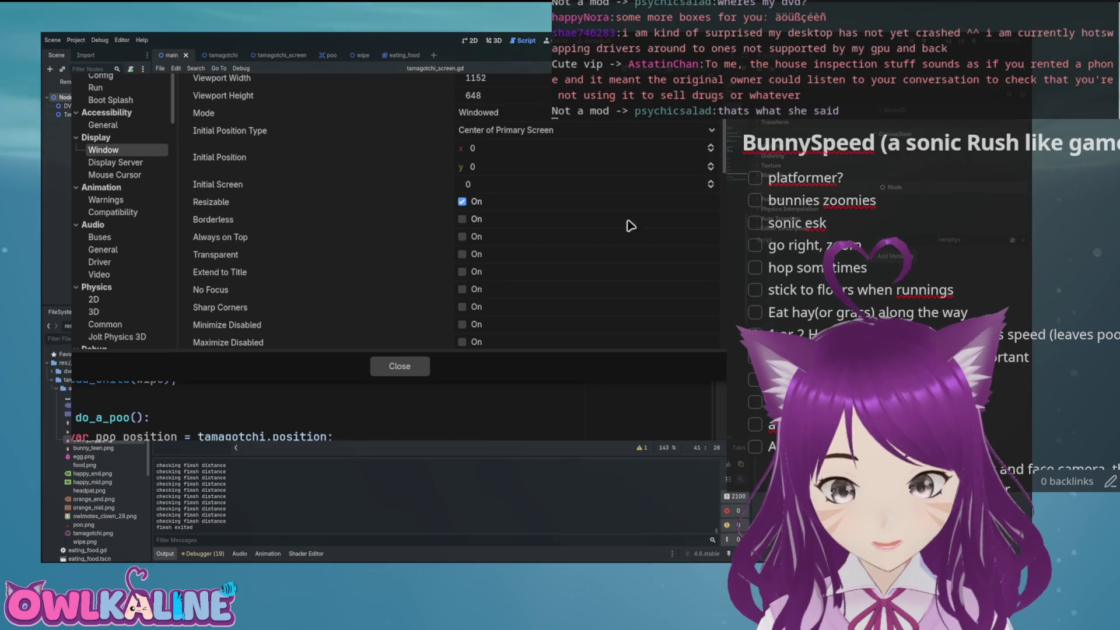
- Enable Transparent window, leave Per Pixel Transparency Allowed off, and close Project Settings
{"action": "left_click_drag", "start_coordinate": [725, 167], "coordinate": [720, 205]}
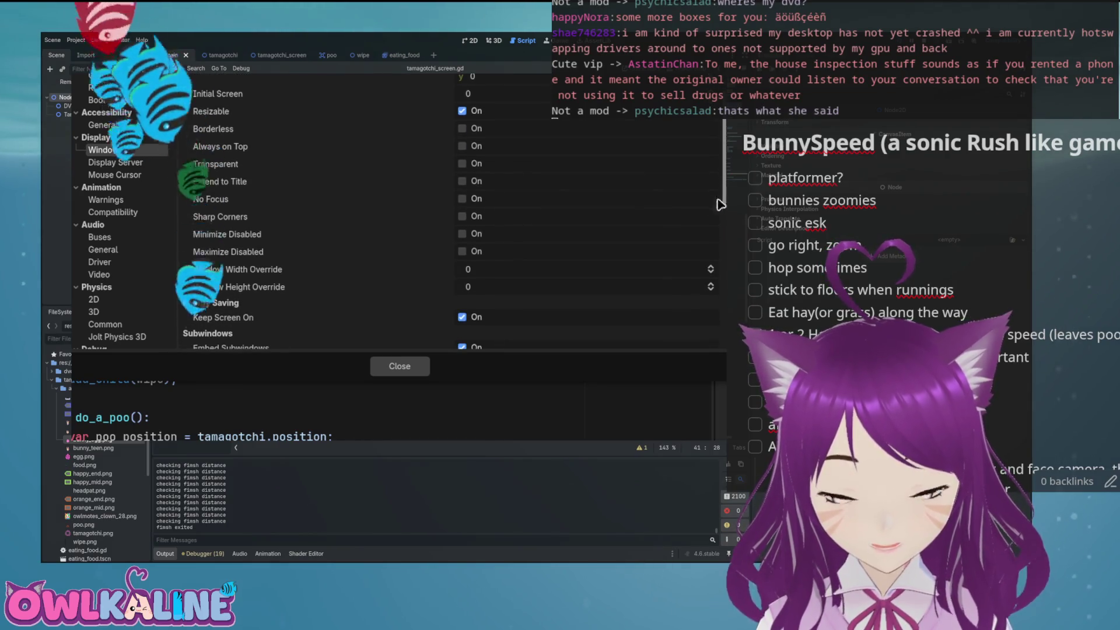
{"action": "left_click", "coordinate": [462, 164]}
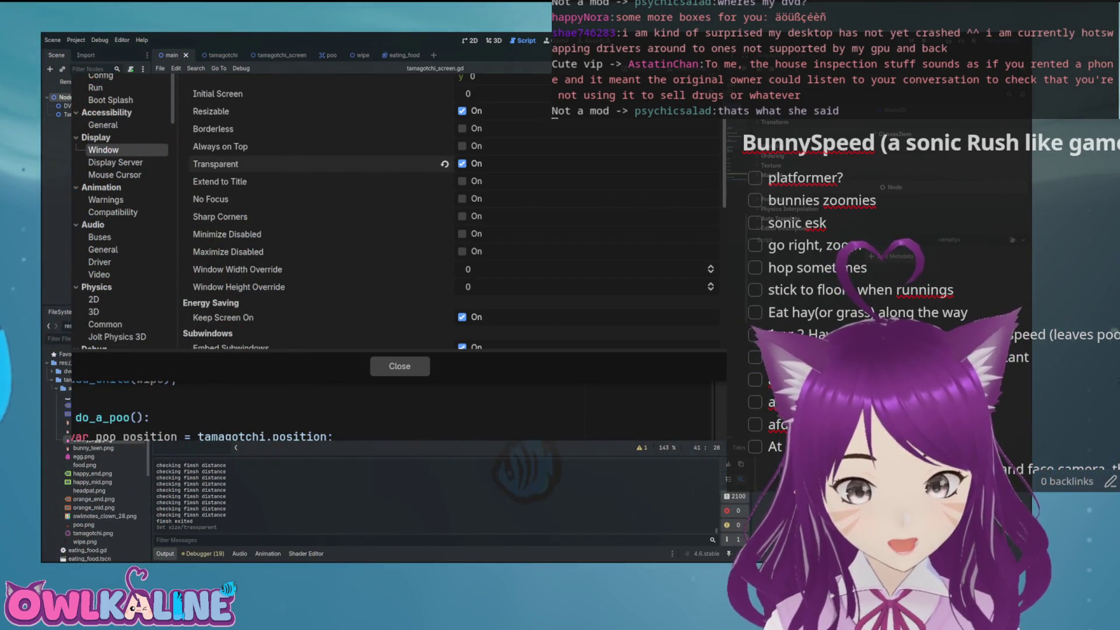
{"action": "left_click_drag", "start_coordinate": [725, 190], "coordinate": [725, 328]}
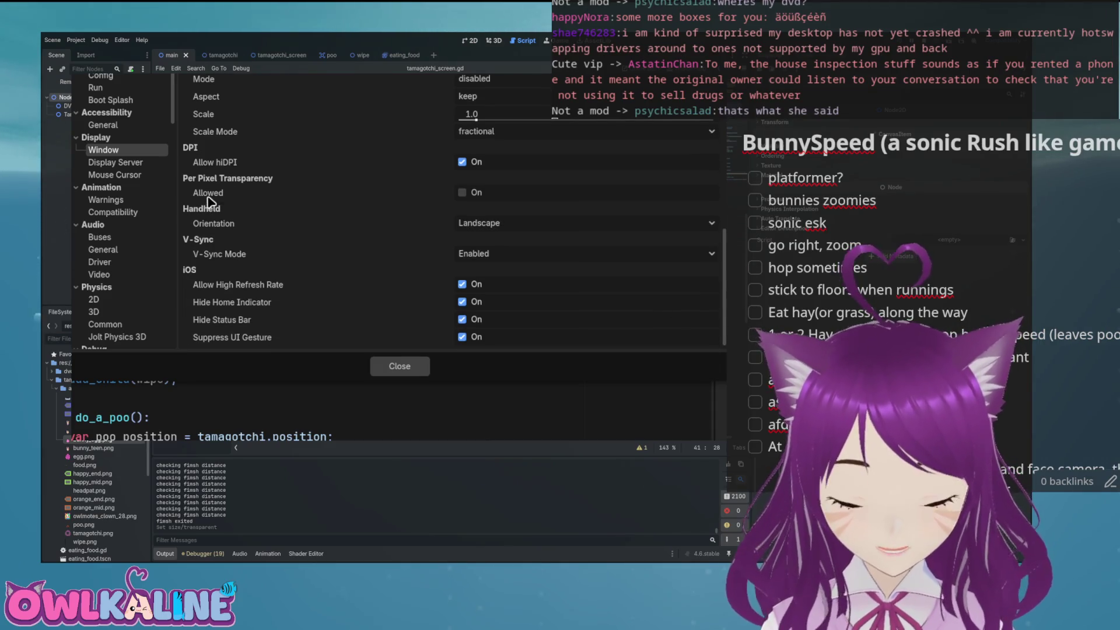
{"action": "mouse_move", "coordinate": [208, 202]}
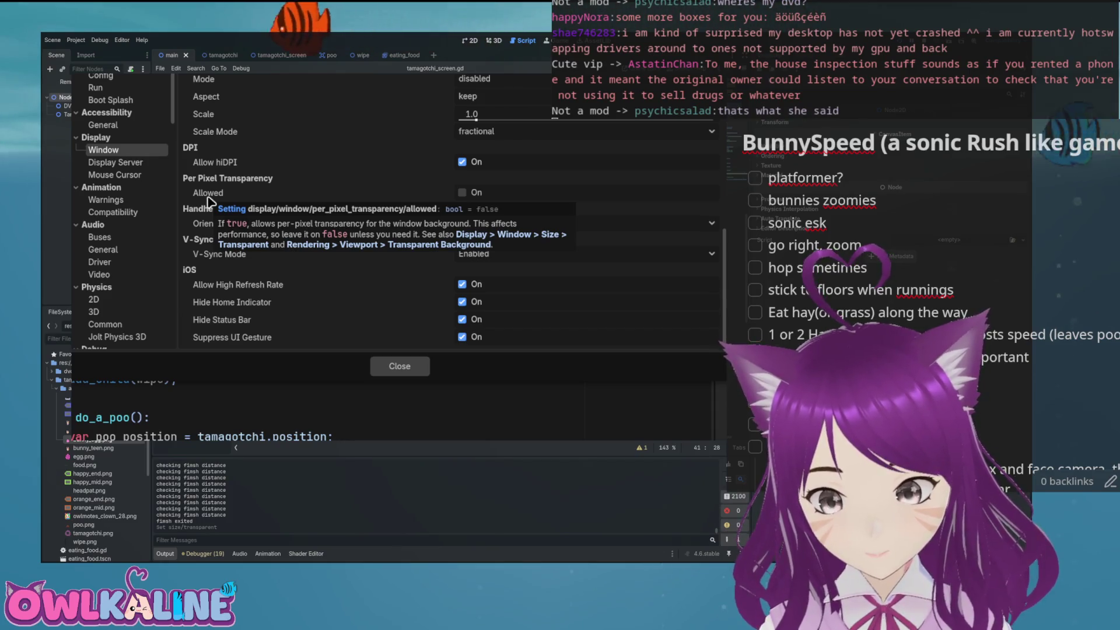
{"action": "left_click", "coordinate": [463, 193]}
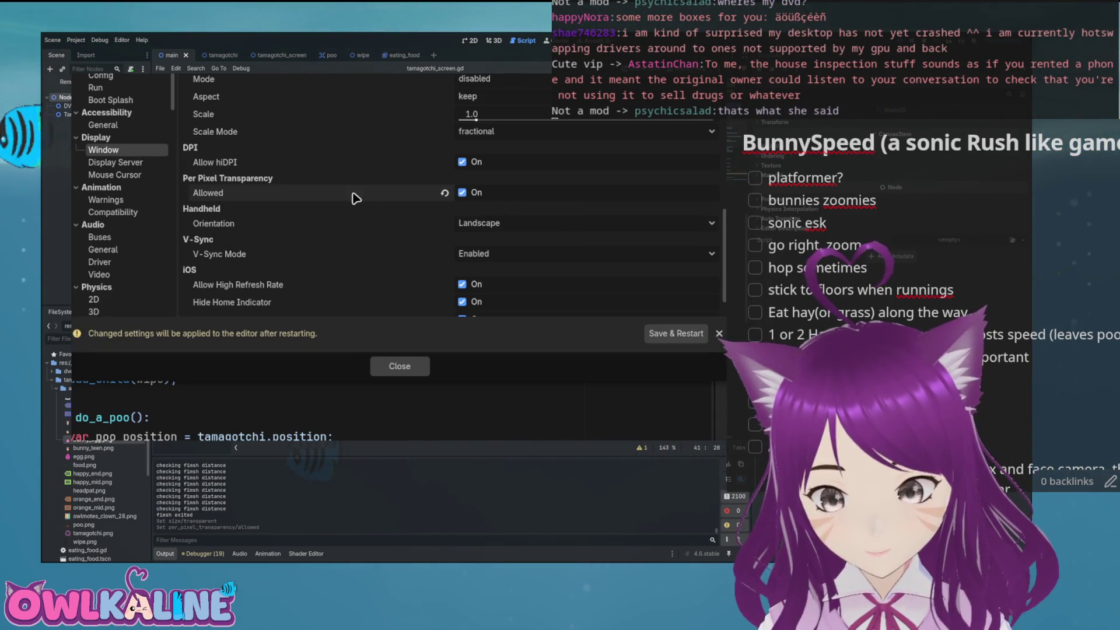
{"action": "left_click", "coordinate": [475, 193]}
{"action": "left_click", "coordinate": [721, 335]}
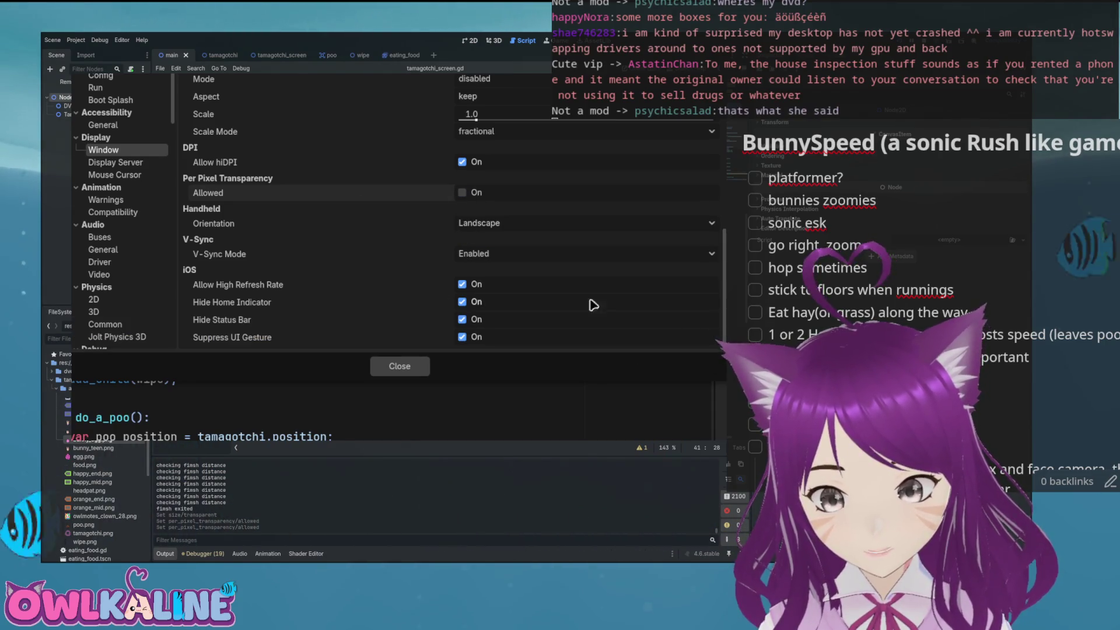
{"action": "left_click", "coordinate": [395, 371]}
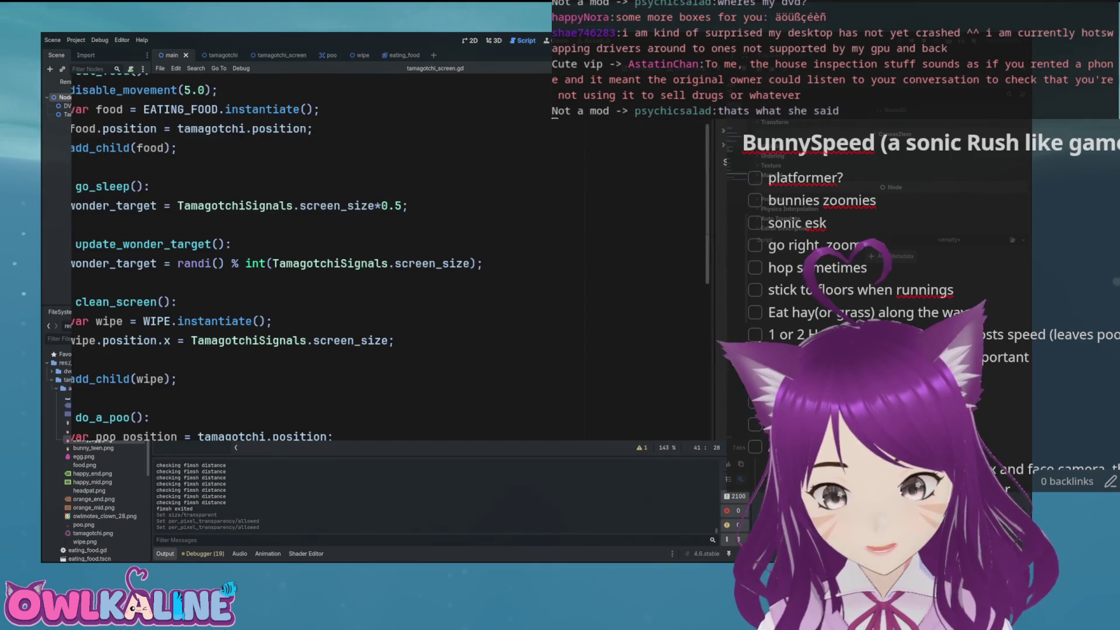
- Test-run the game with F5, then stop it with F8
{"action": "key", "text": "F5"}
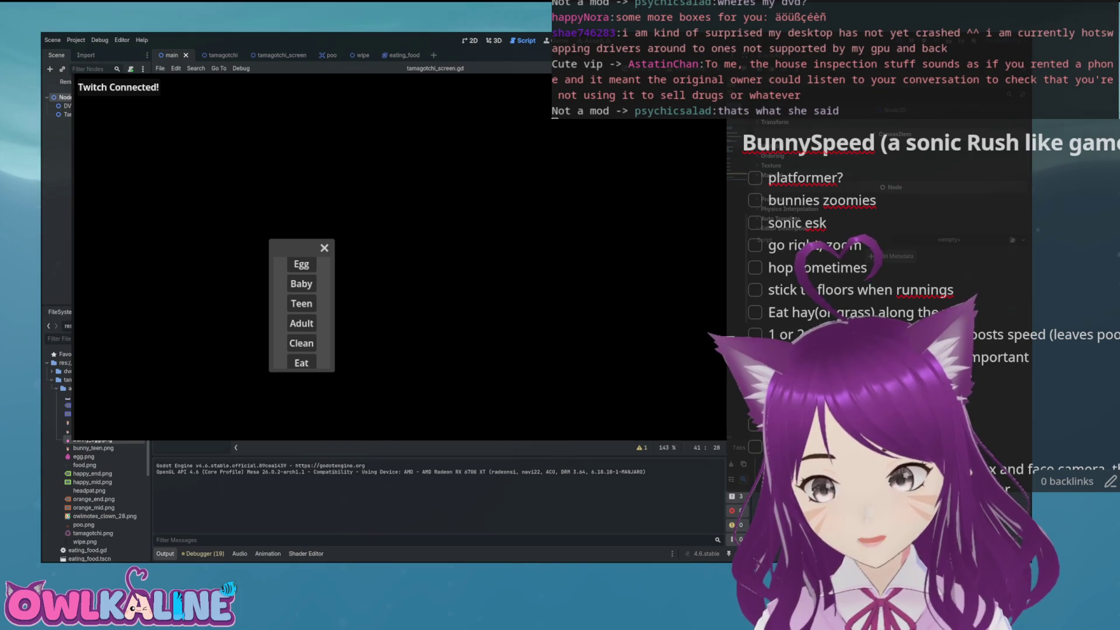
{"action": "key", "text": "F8"}
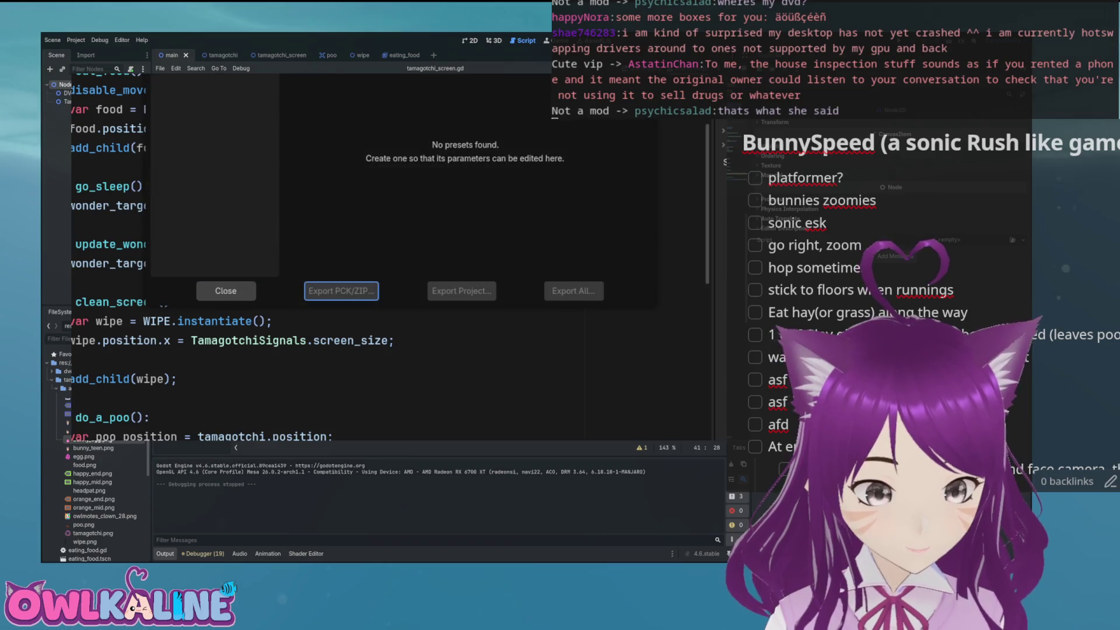
- Add a Linux export preset and create a new Export folder in the project directory
{"action": "left_click", "coordinate": [193, 85]}
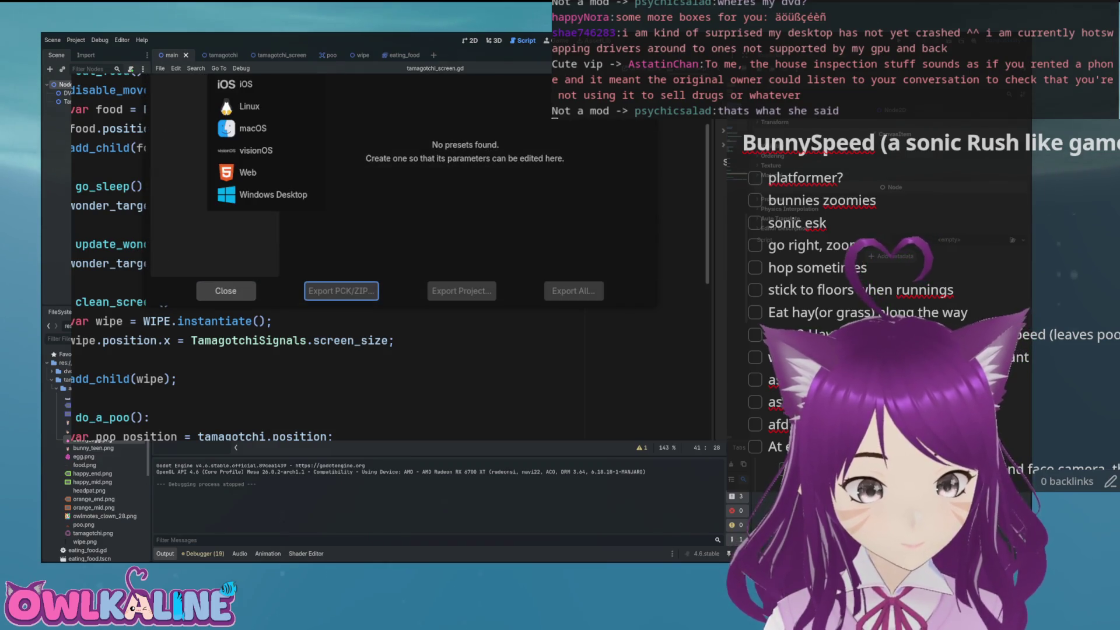
{"action": "left_click", "coordinate": [251, 107]}
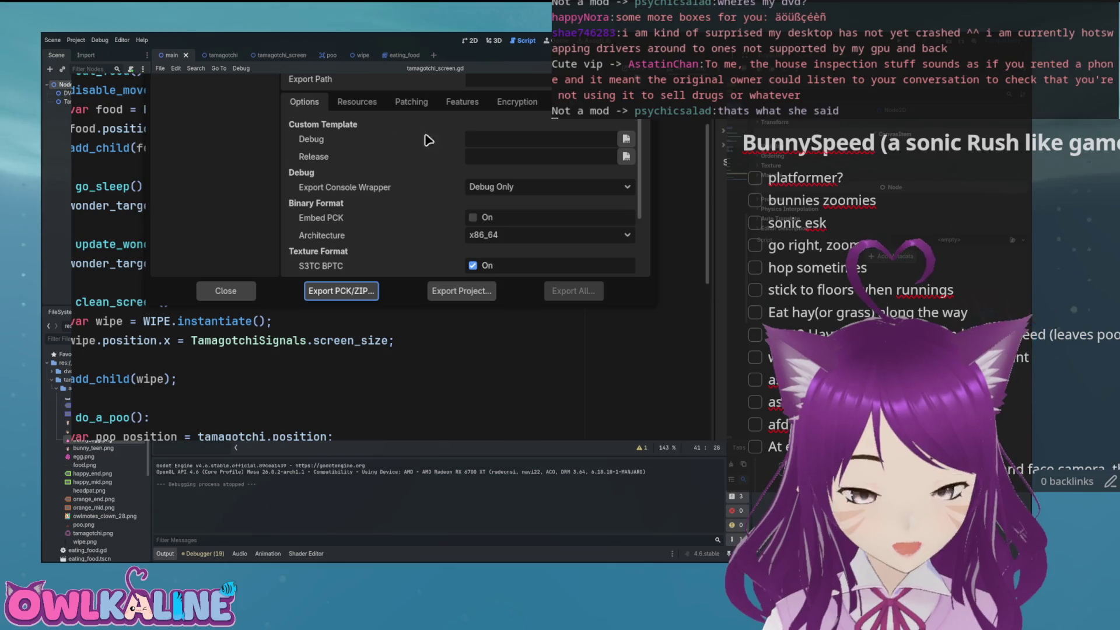
{"action": "left_click", "coordinate": [625, 159]}
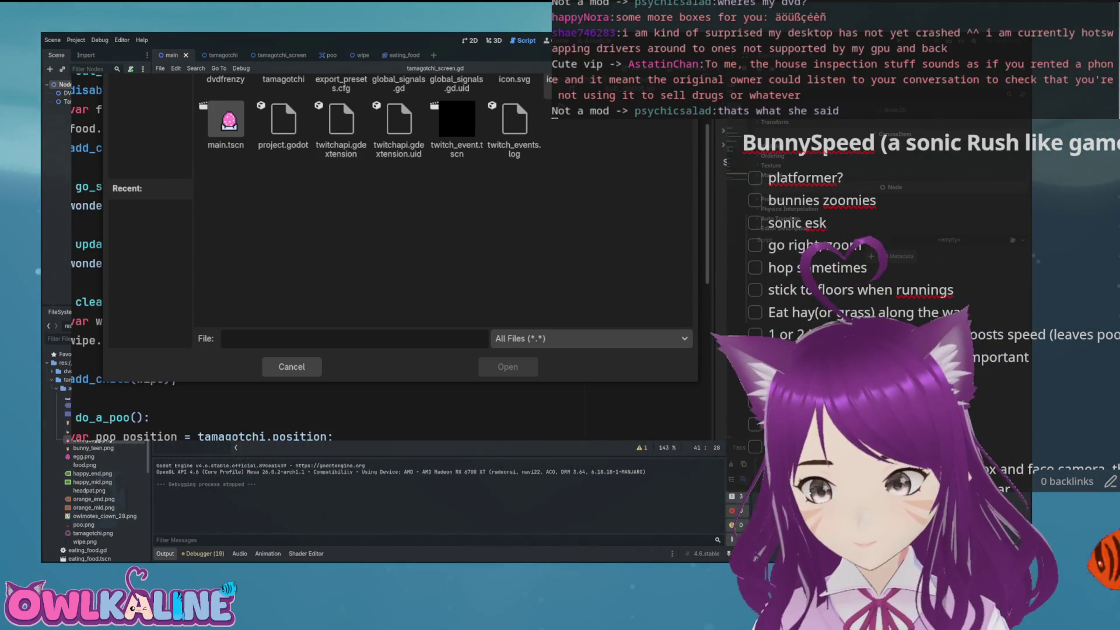
{"action": "right_click", "coordinate": [571, 175]}
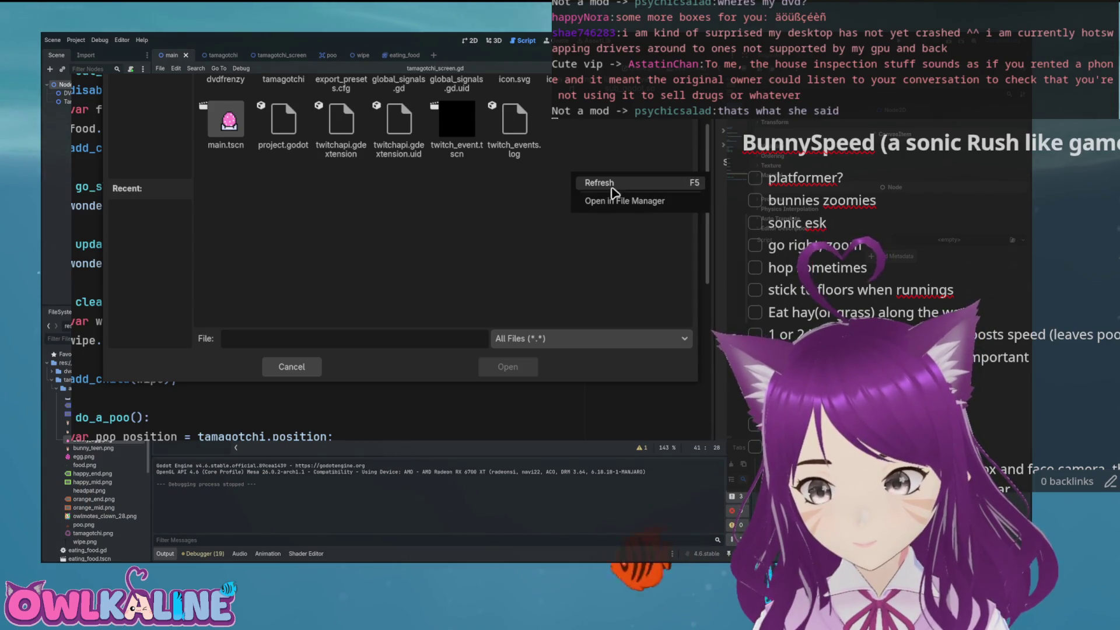
{"action": "left_click", "coordinate": [623, 201]}
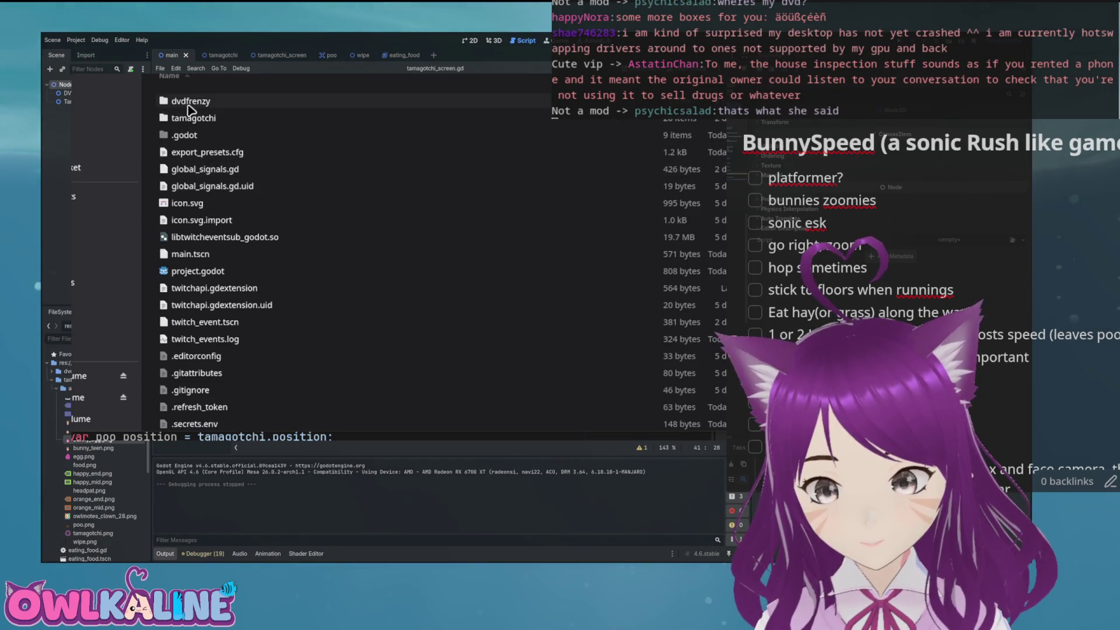
{"action": "right_click", "coordinate": [157, 137]}
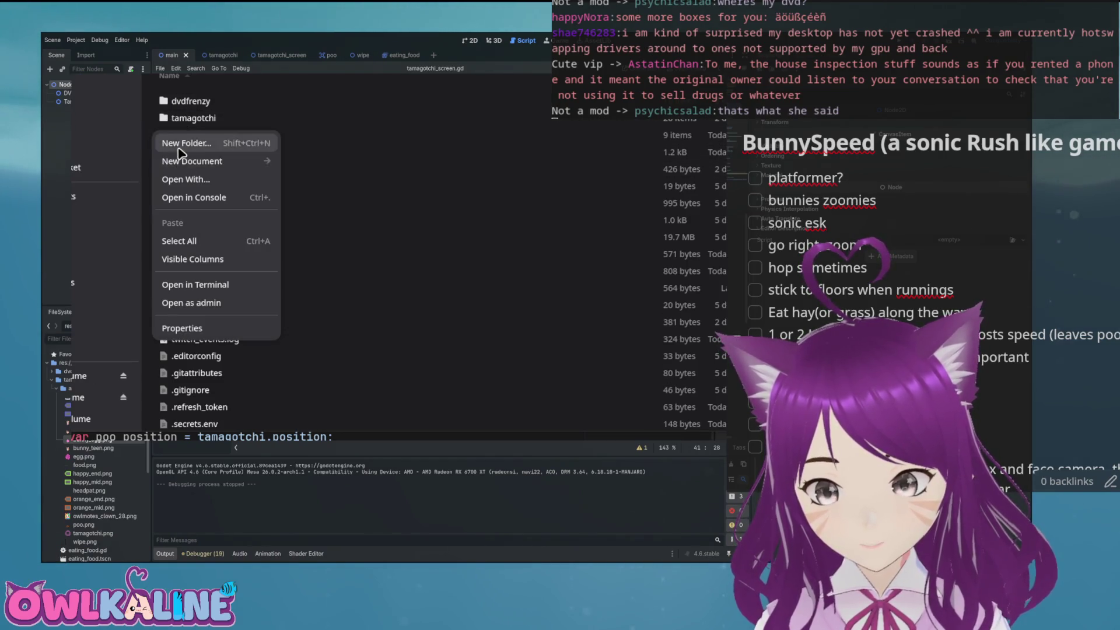
{"action": "left_click", "coordinate": [180, 144]}
{"action": "type", "text": "Export"}
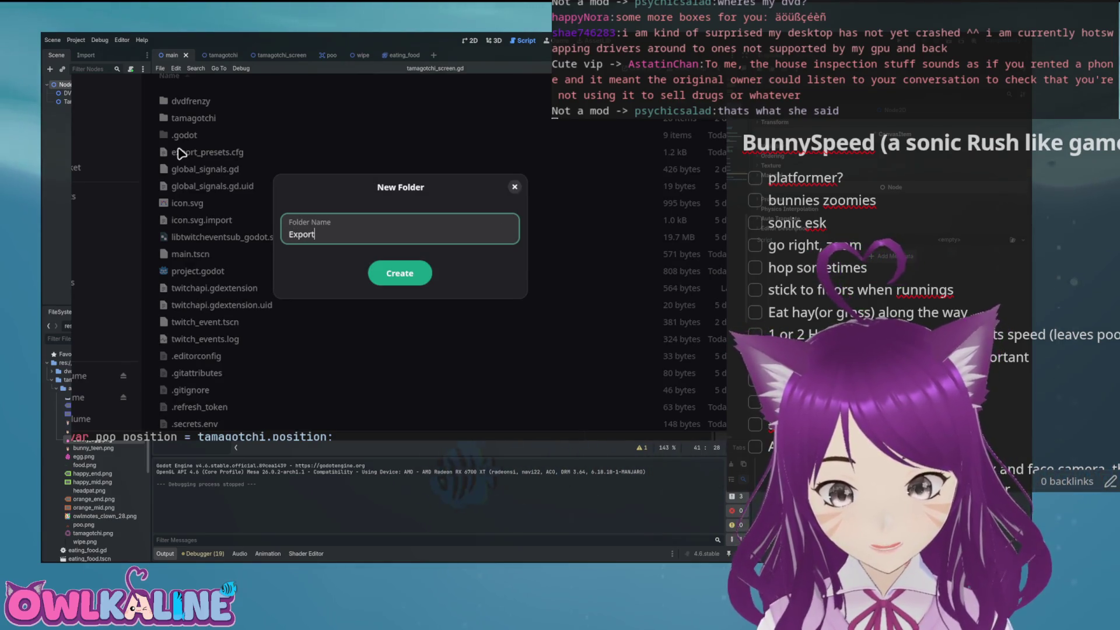
{"action": "key", "text": "Return"}
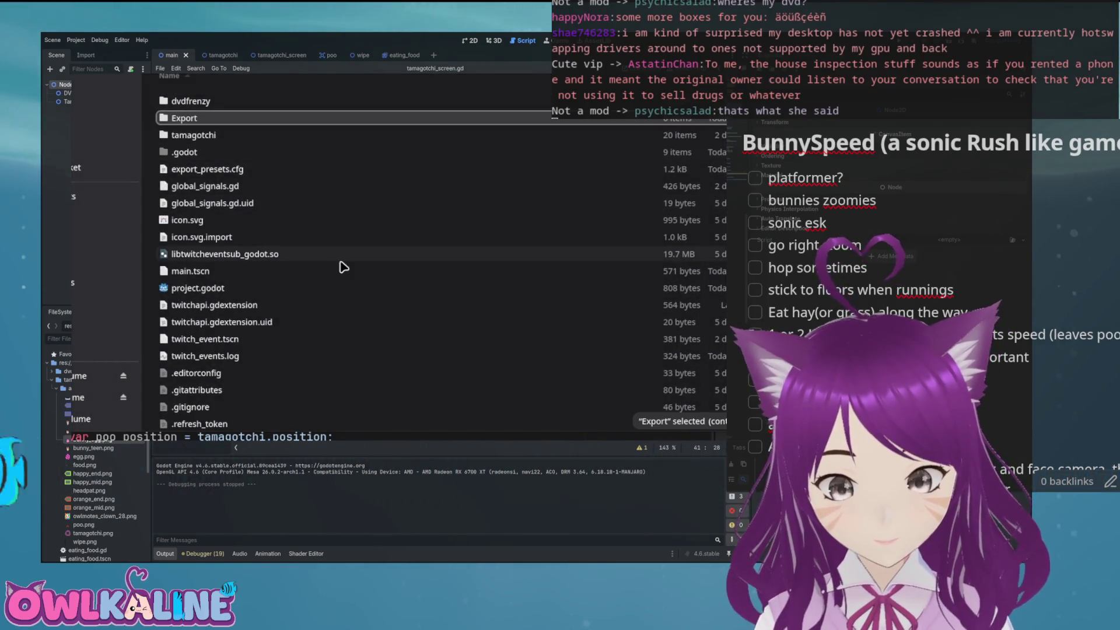
{"action": "double_click", "coordinate": [188, 119]}
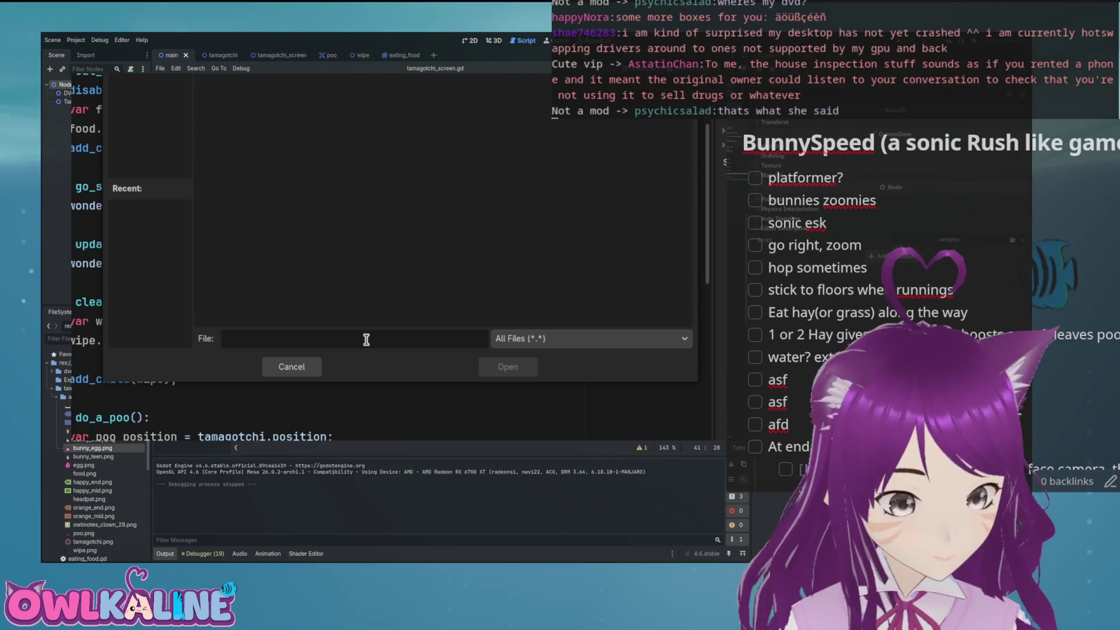
{"action": "key", "text": "Escape"}
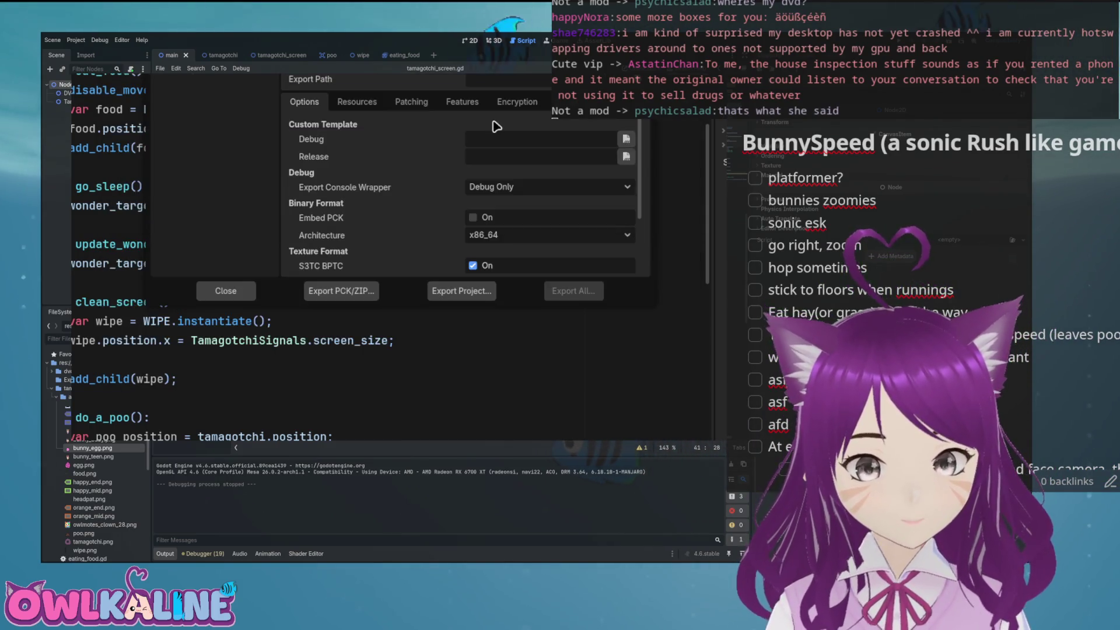
- Export the project as DvdChatOverlay.x86_64 into the Export folder with Export With Debug unticked
{"action": "left_click", "coordinate": [461, 291]}
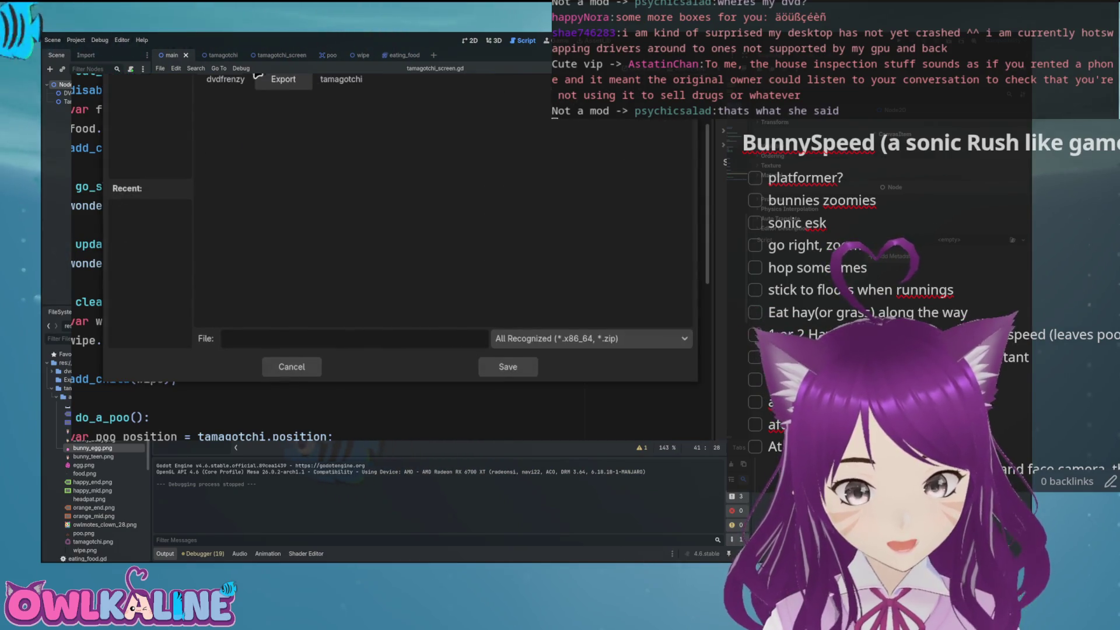
{"action": "left_click", "coordinate": [505, 367]}
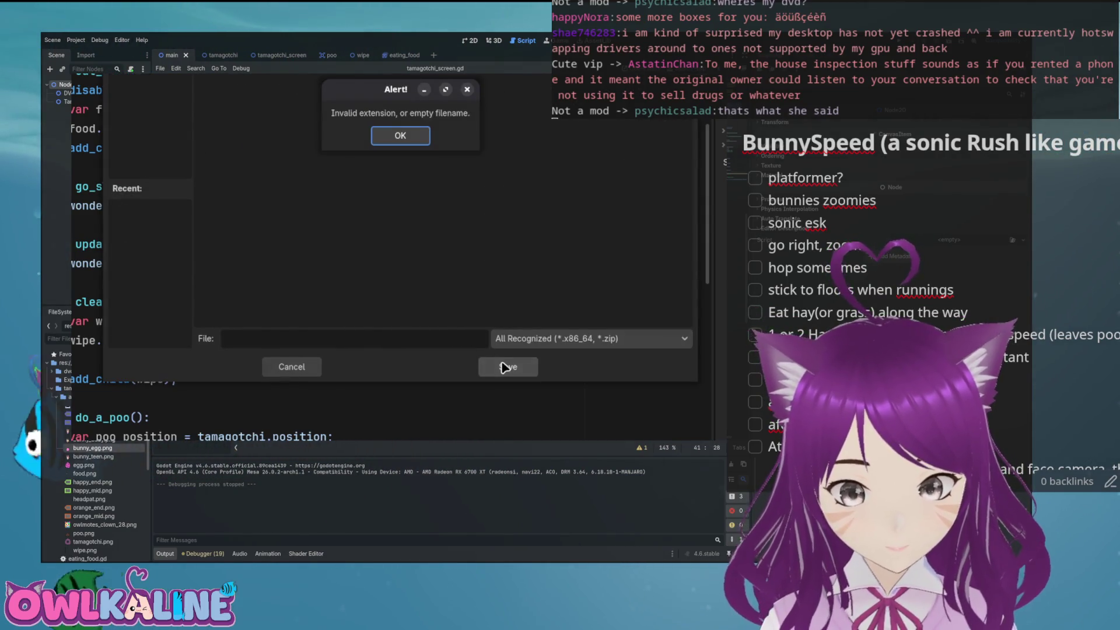
{"action": "left_click", "coordinate": [395, 144]}
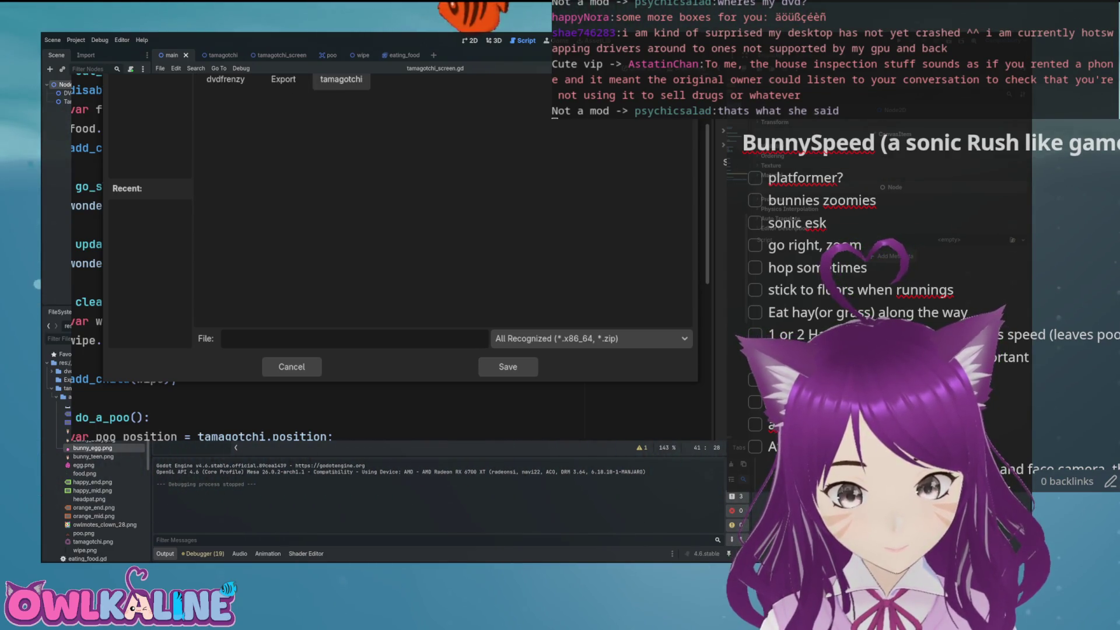
{"action": "left_click", "coordinate": [505, 367]}
{"action": "left_click", "coordinate": [399, 139]}
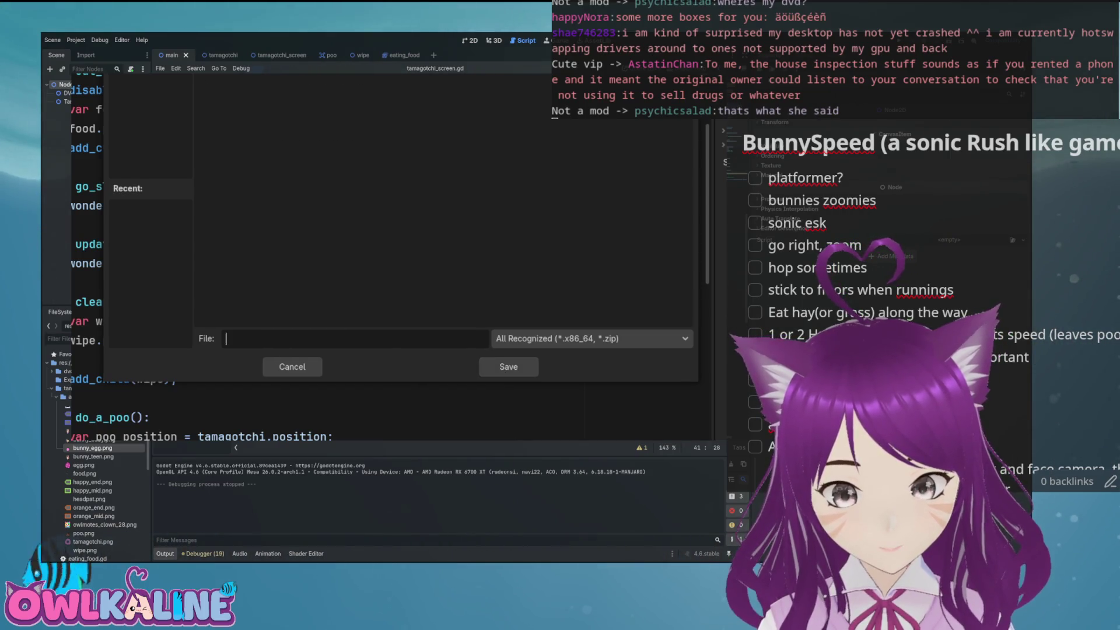
{"action": "key", "text": "Escape"}
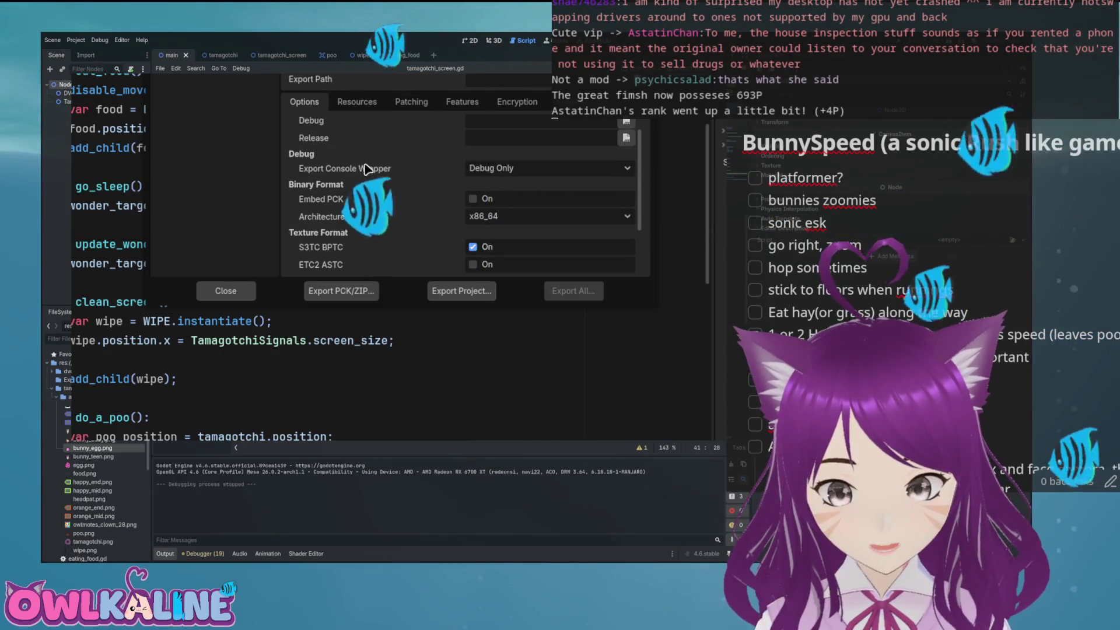
{"action": "scroll", "coordinate": [353, 162], "scroll_direction": "down", "scroll_amount": 3}
{"action": "scroll", "coordinate": [361, 161], "scroll_direction": "up", "scroll_amount": 2}
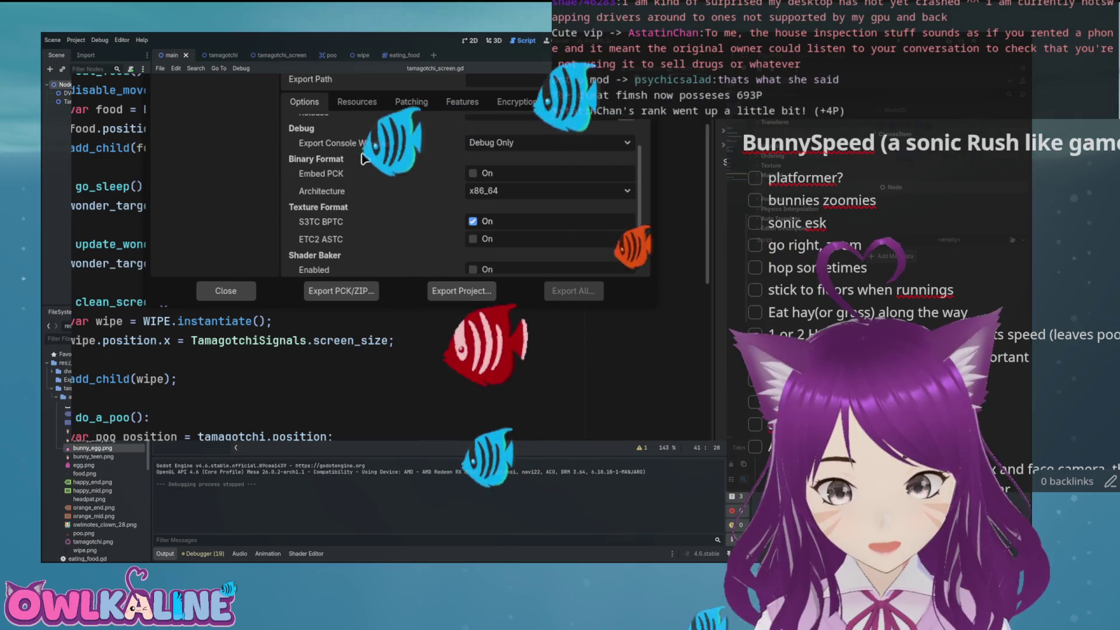
{"action": "left_click", "coordinate": [451, 293]}
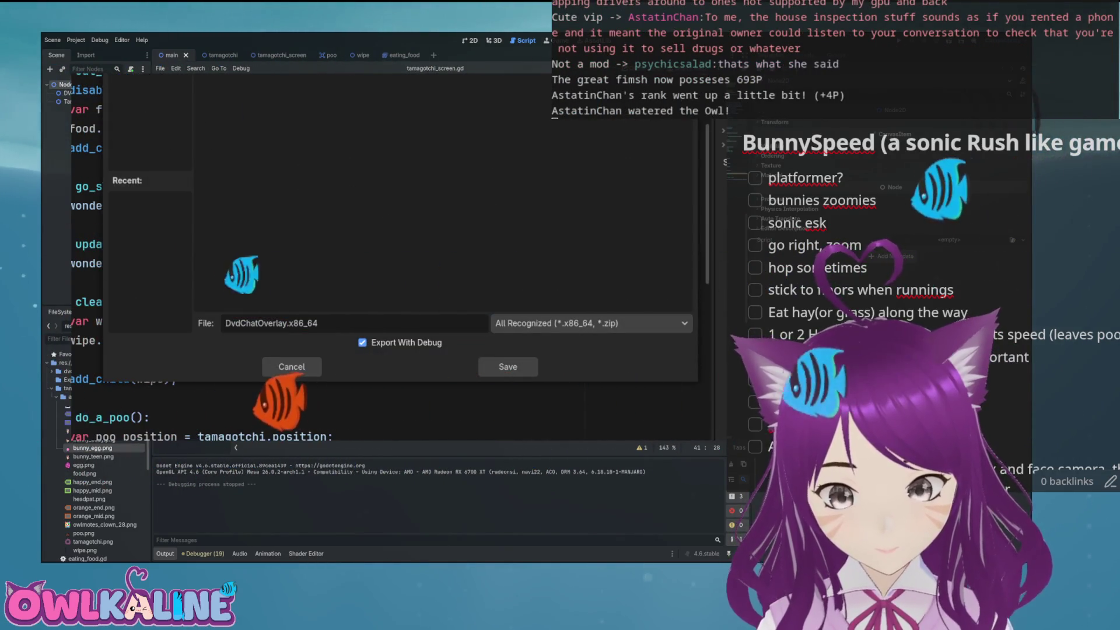
{"action": "left_click", "coordinate": [362, 343]}
{"action": "left_click", "coordinate": [507, 367]}
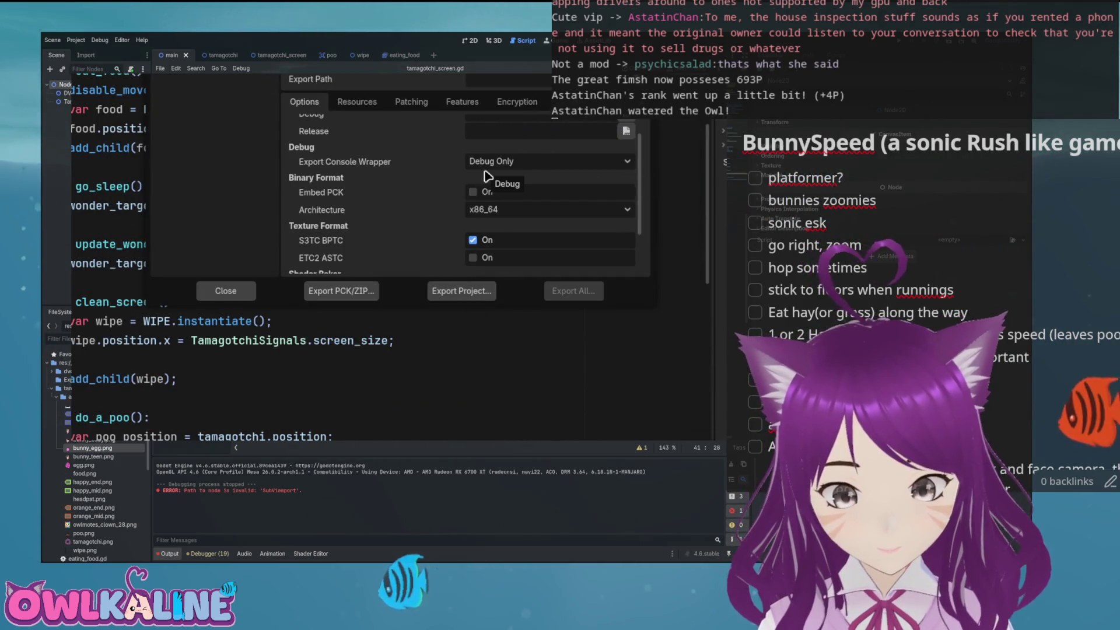
- Open a terminal and change into the dvd-chat-overlay/Export folder
{"action": "key", "text": "ctrl+alt+t"}
{"action": "type", "text": "cd ./Git"}
{"action": "key", "text": "BackSpace"}
{"action": "key", "text": "BackSpace"}
{"action": "key", "text": "BackSpace"}
{"action": "type", "text": "db"}
{"action": "key", "text": "BackSpace"}
{"action": "type", "text": "v"}
{"action": "key", "text": "Tab"}
{"action": "type", "text": "E"}
{"action": "key", "text": "Tab"}
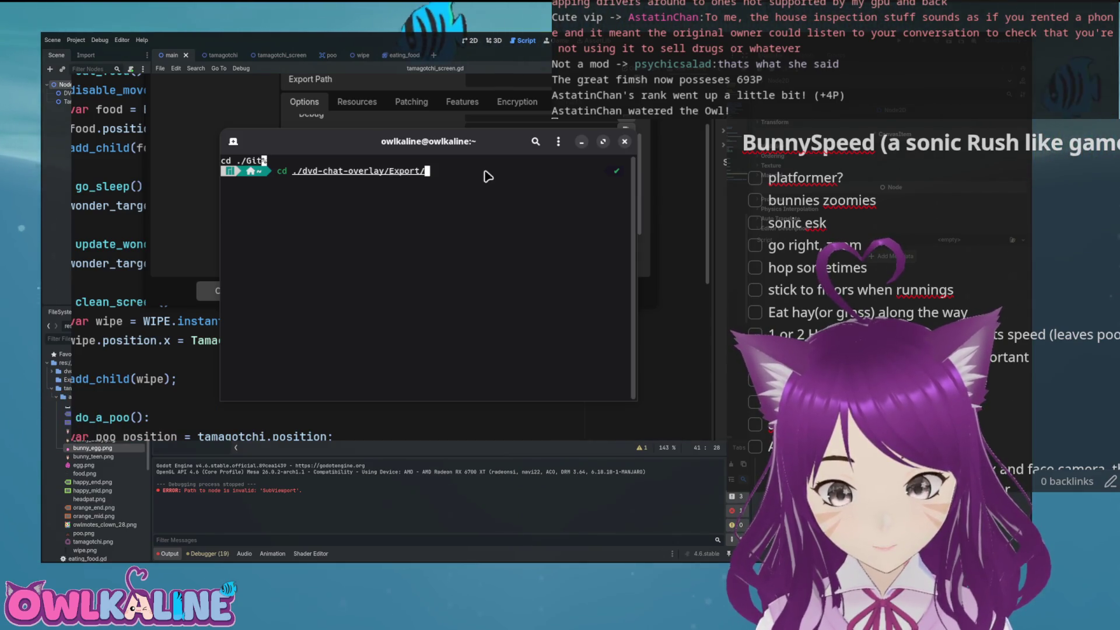
{"action": "key", "text": "Return"}
- List the folder, run ./DvdChatOverlay.x86_64, close its window, and return to Godot
{"action": "type", "text": "ls"}
{"action": "key", "text": "Return"}
{"action": "type", "text": "./"}
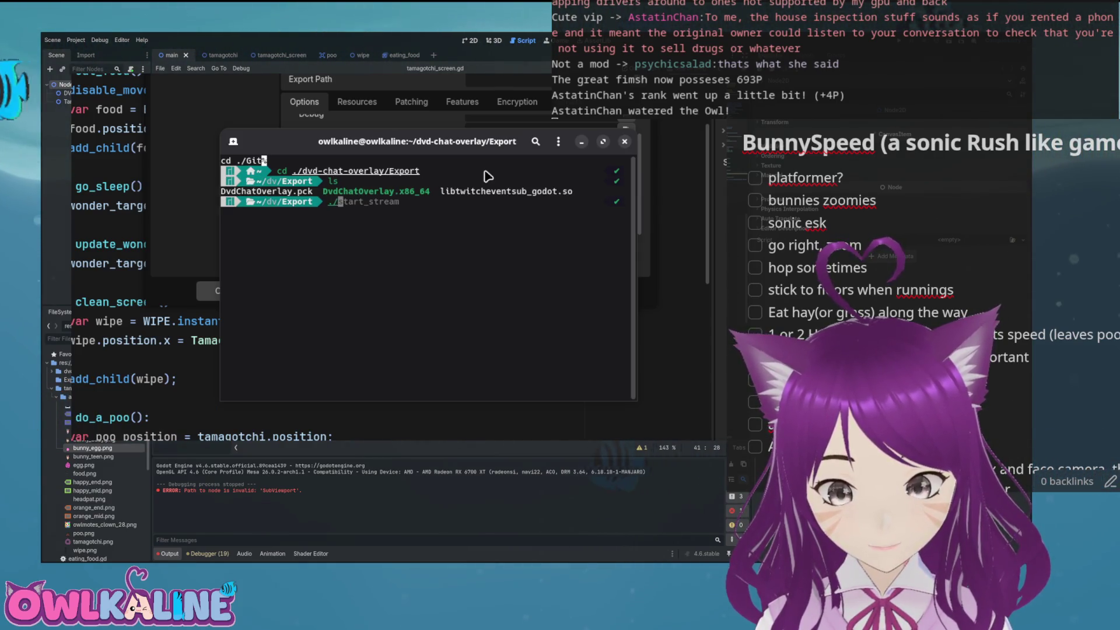
{"action": "type", "text": "DvdChatOverlay.x86_64"}
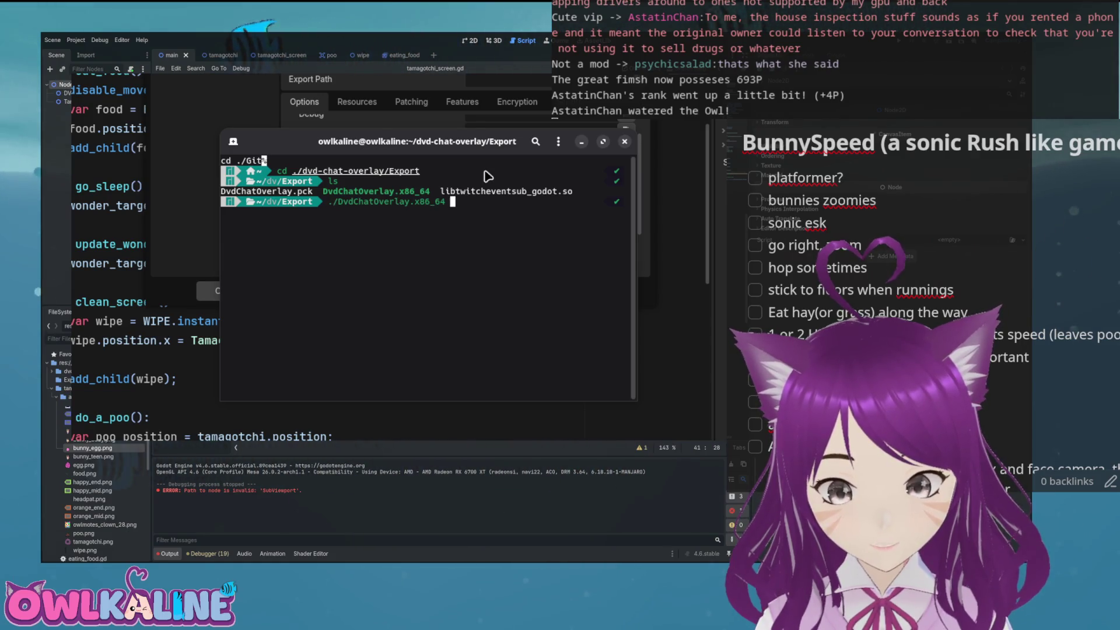
{"action": "key", "text": "Return"}
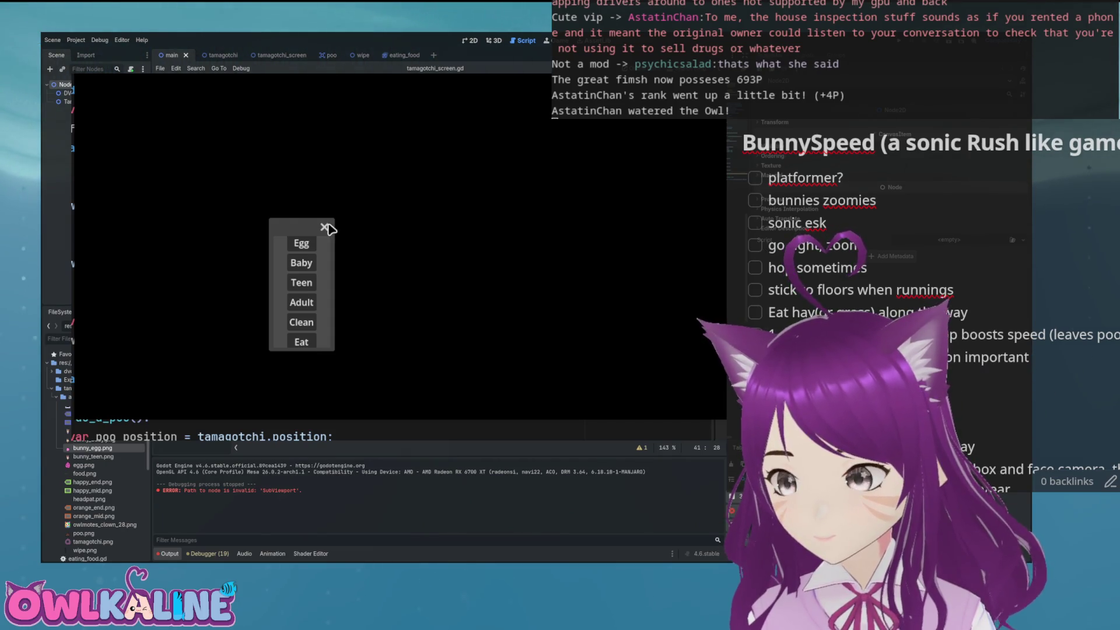
{"action": "left_click_drag", "start_coordinate": [321, 228], "coordinate": [382, 305]}
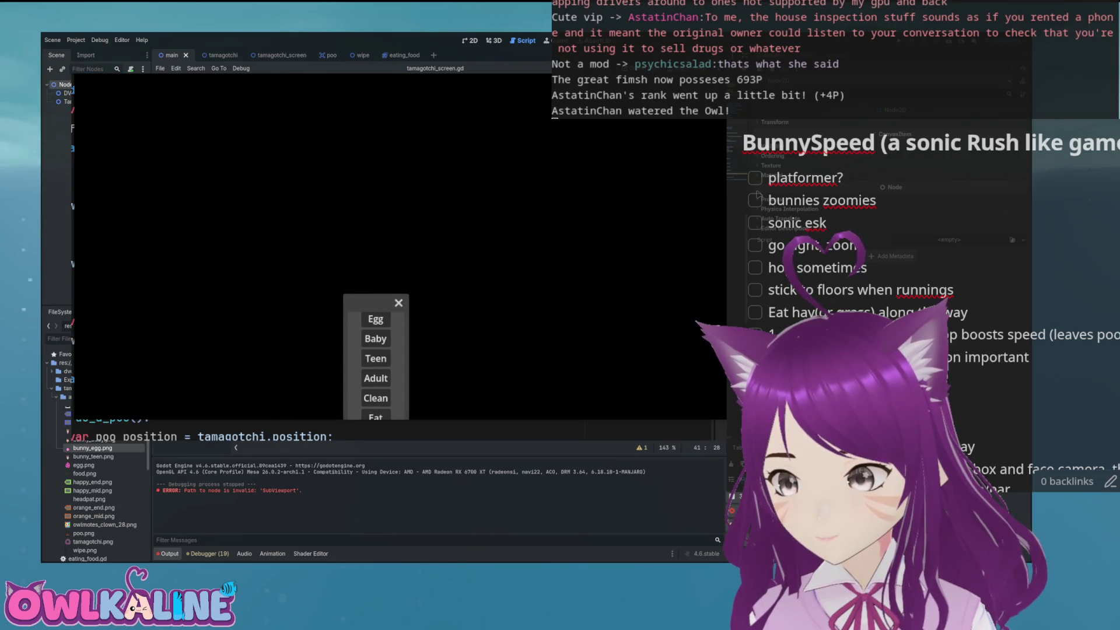
{"action": "left_click", "coordinate": [398, 303]}
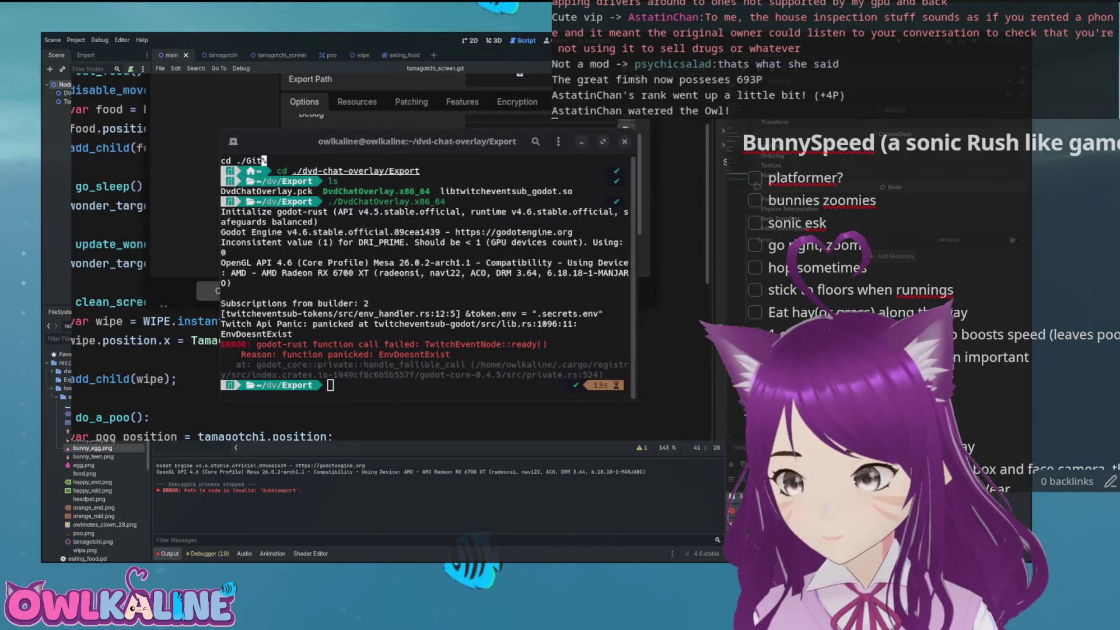
{"action": "key", "text": "alt+Tab"}
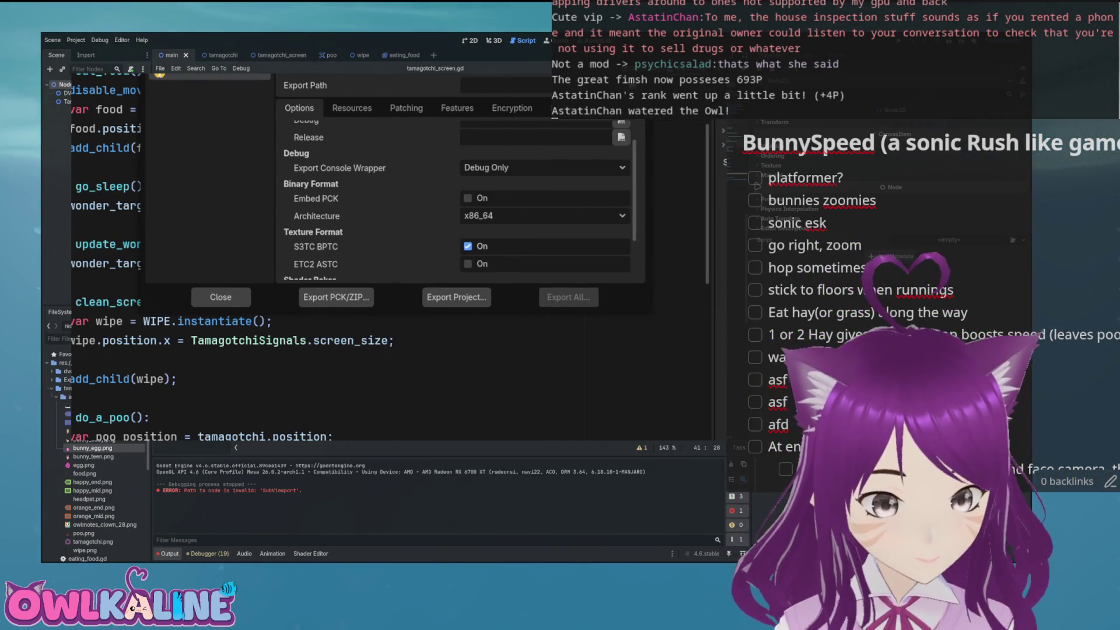
- Close the export dialog, run the project from the main scene, and view it in 2D
{"action": "key", "text": "Escape"}
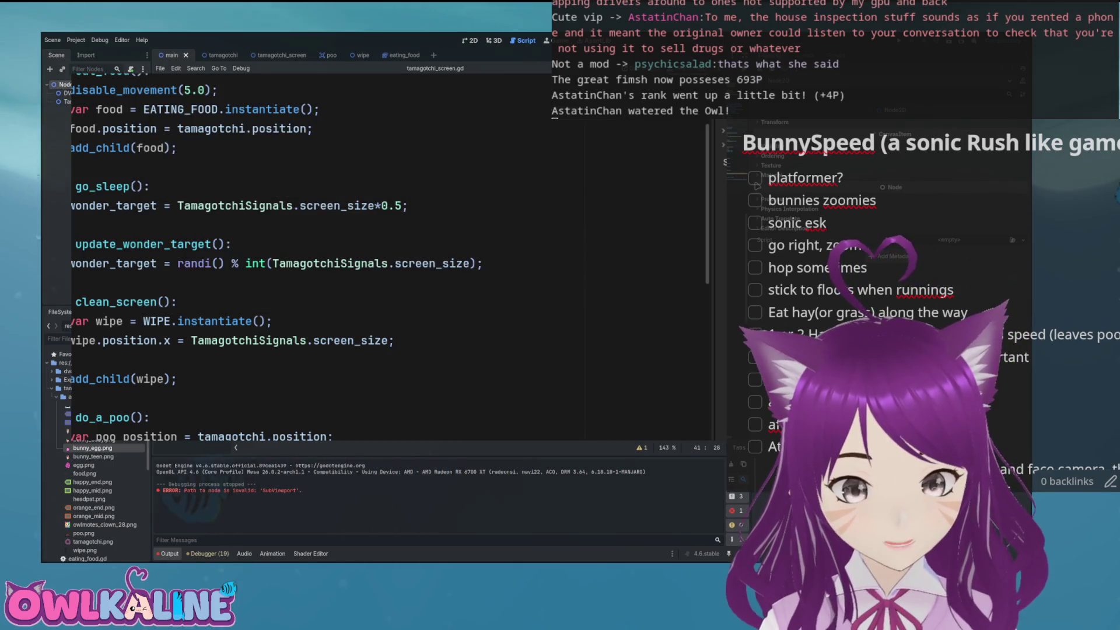
{"action": "left_click", "coordinate": [212, 55]}
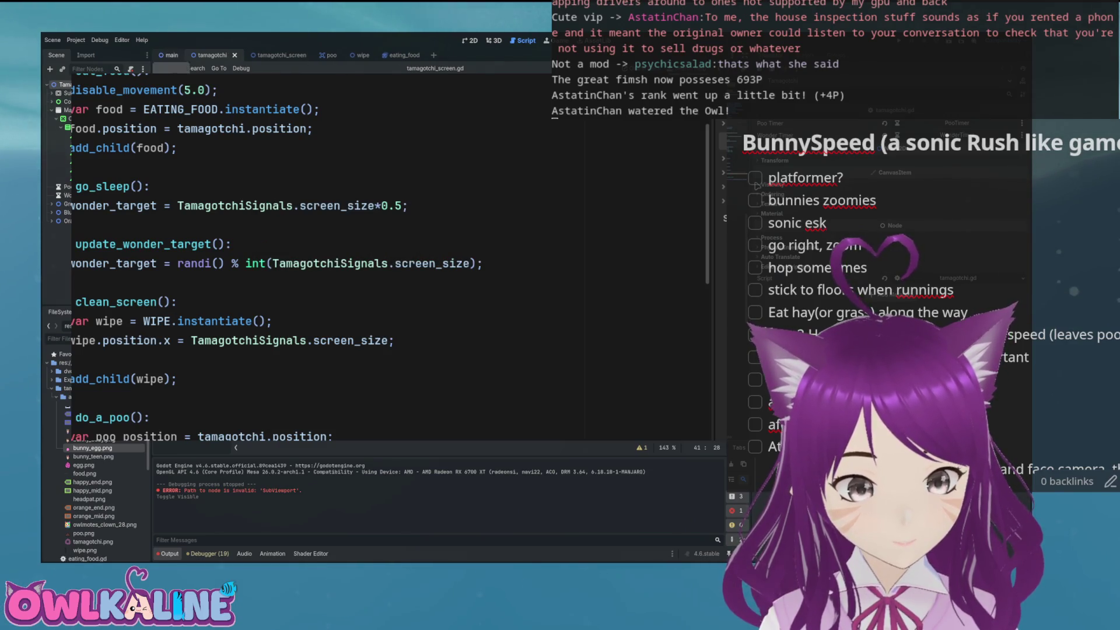
{"action": "left_click", "coordinate": [169, 55]}
{"action": "key", "text": "F5"}
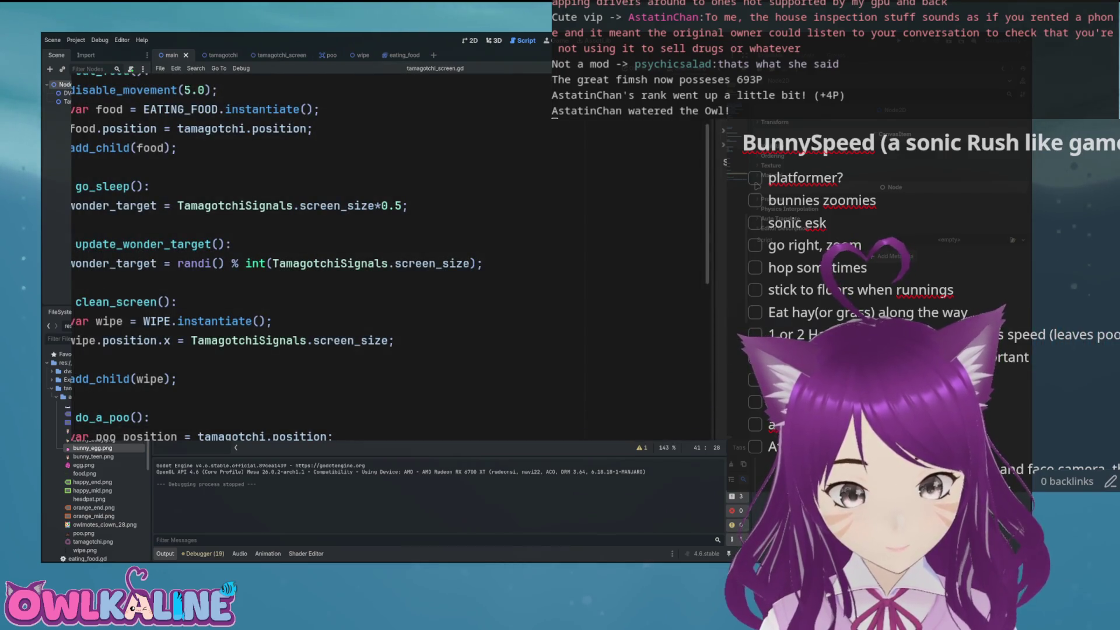
{"action": "left_click", "coordinate": [469, 40]}
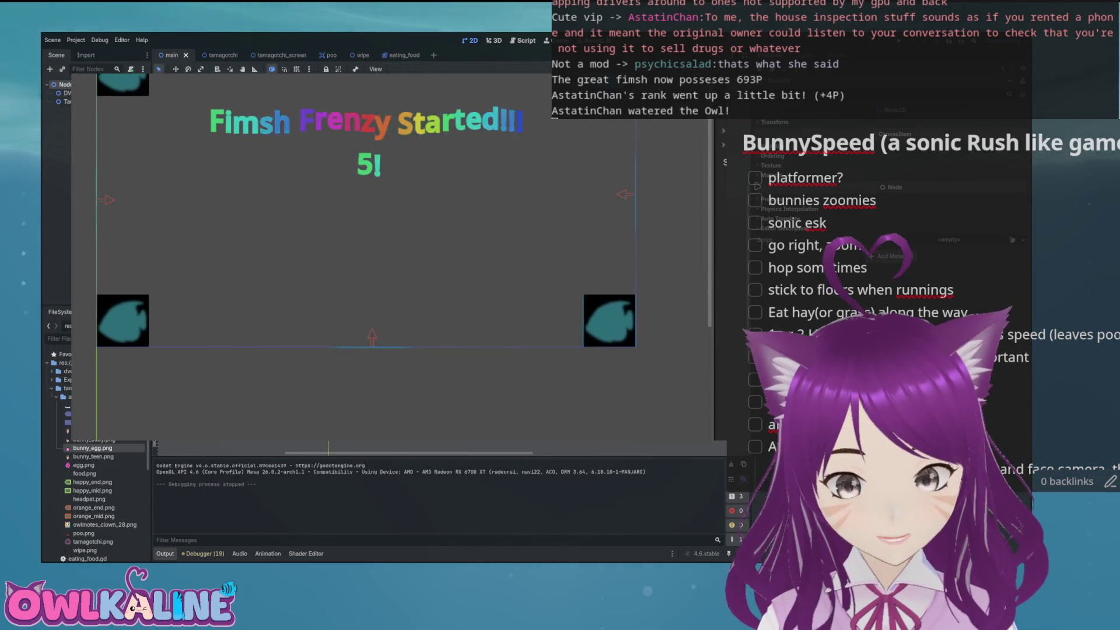
{"action": "key", "text": "super"}
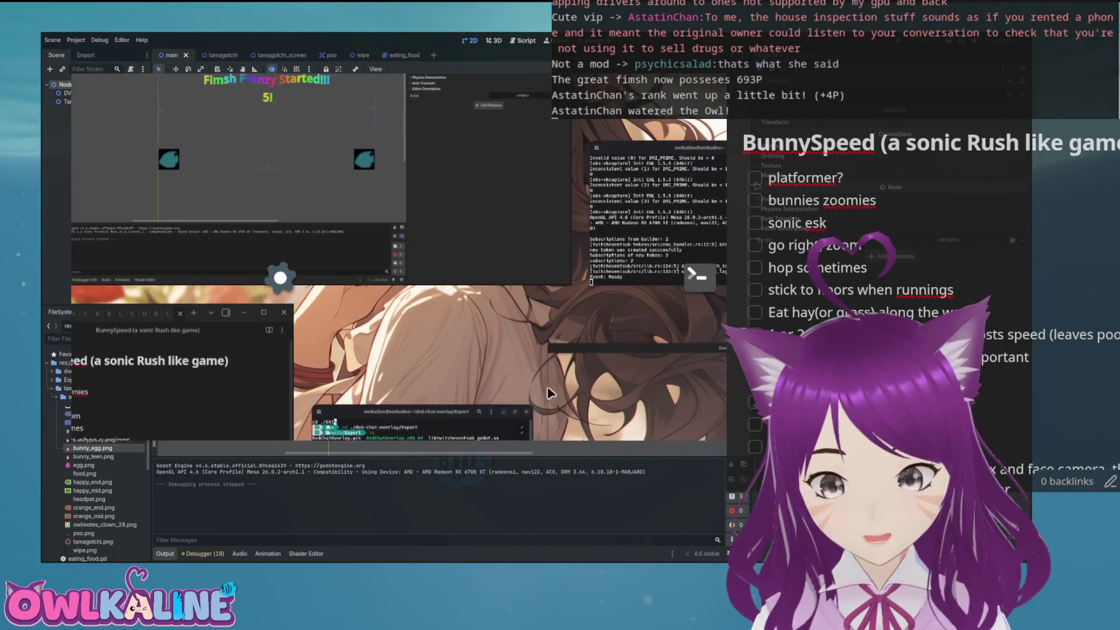
- Rerun the overlay, then launch it with obs-gamecapture ./DvdChatOverlay.x86_64
{"action": "left_click", "coordinate": [419, 423]}
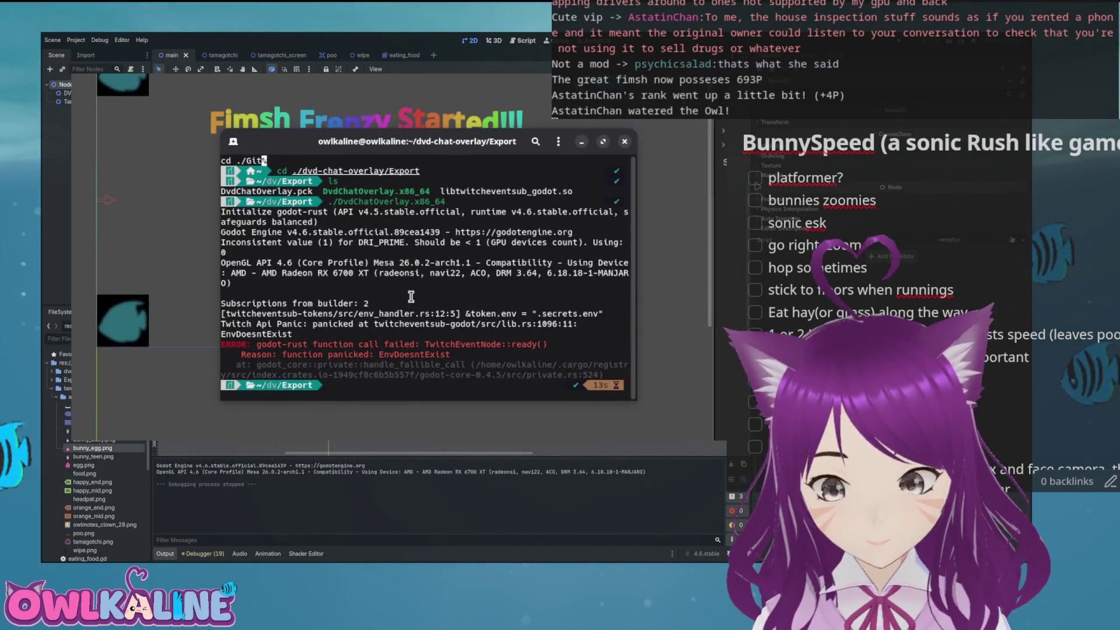
{"action": "key", "text": "Up"}
{"action": "key", "text": "Return"}
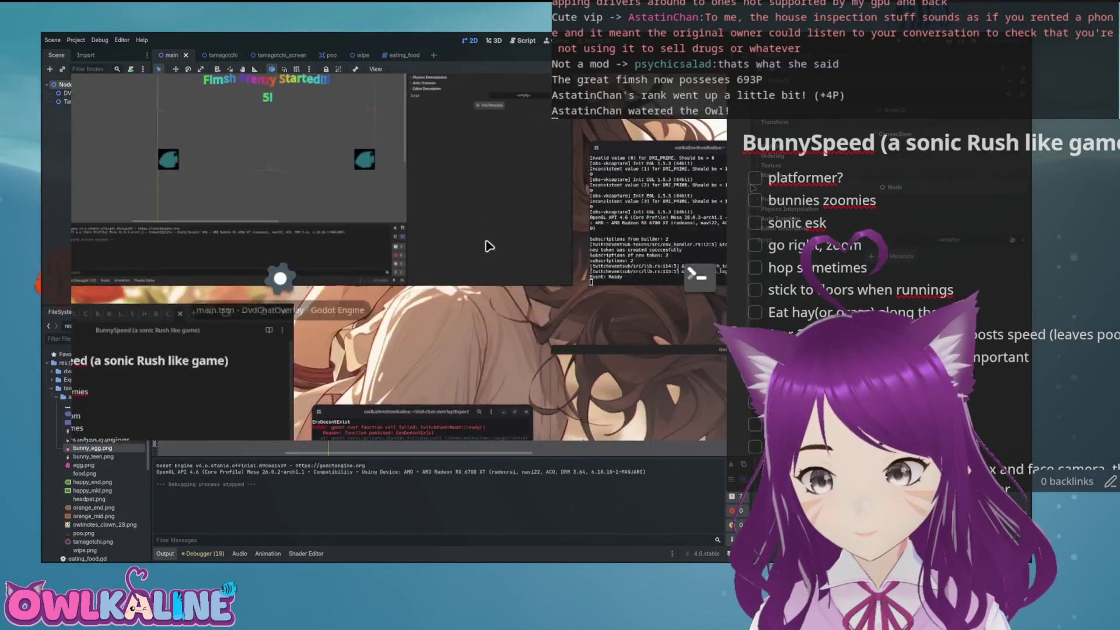
{"action": "type", "text": "obs-game"}
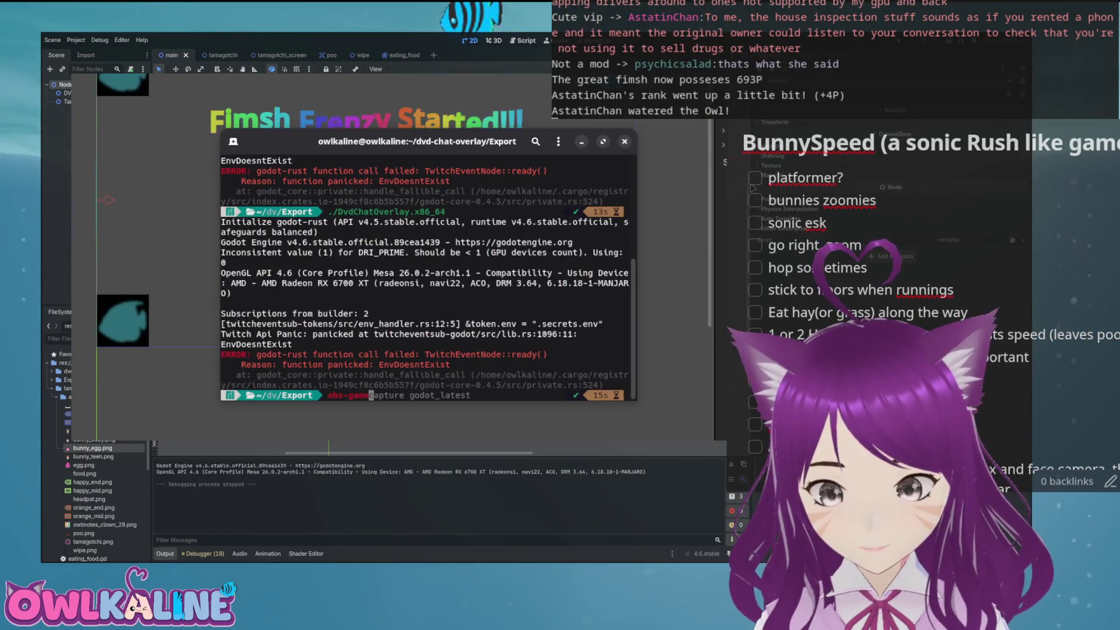
{"action": "type", "text": "capture ./DvdChatOverlay."}
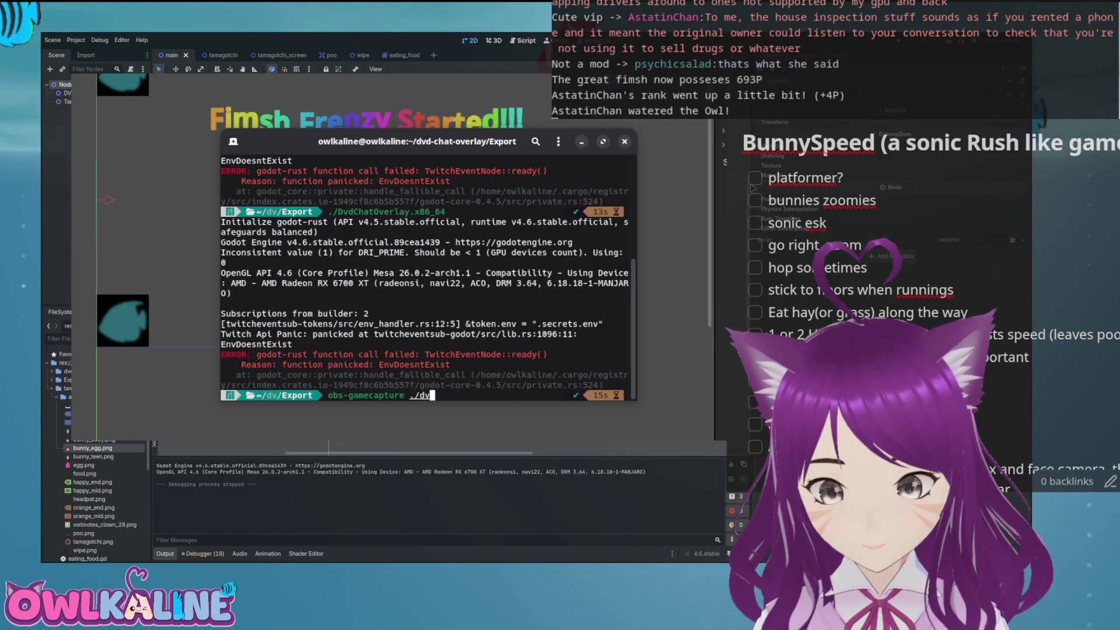
{"action": "key", "text": "Return"}
{"action": "key", "text": "Up"}
{"action": "key", "text": "Tab"}
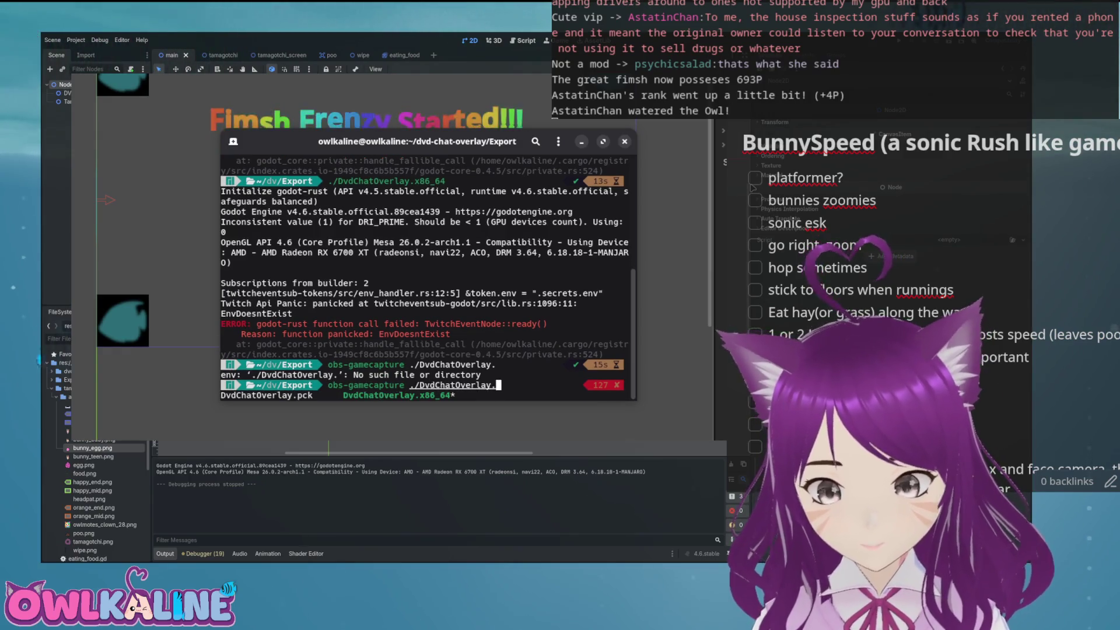
{"action": "type", "text": "x"}
{"action": "key", "text": "Tab"}
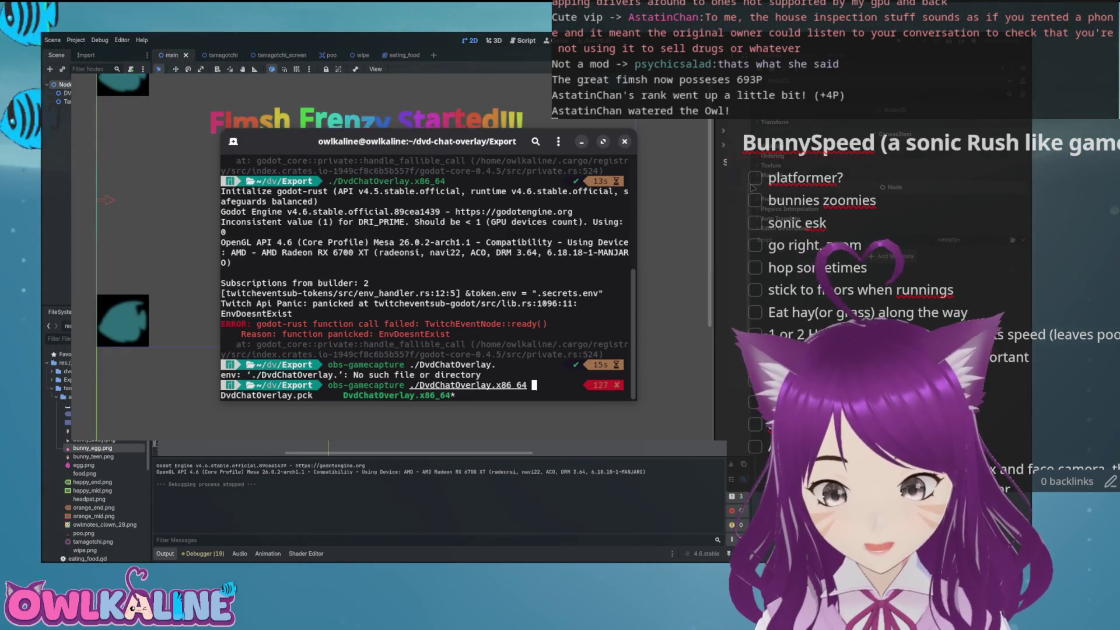
{"action": "key", "text": "Return"}
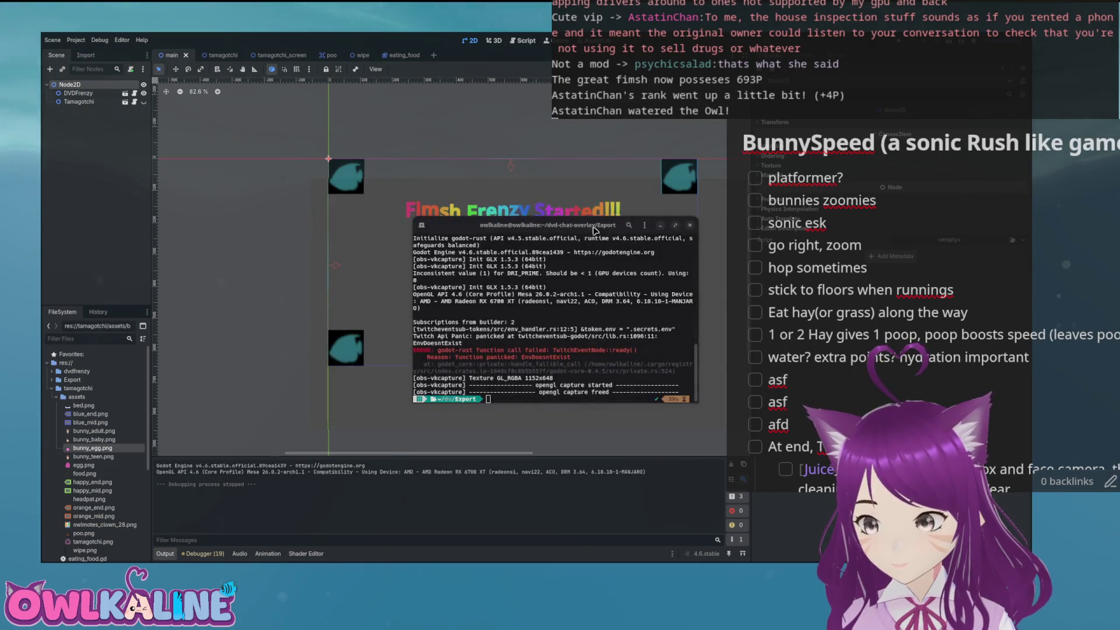
- Back in Godot, briefly open and close the export settings and the project file search
{"action": "key", "text": "alt+Tab"}
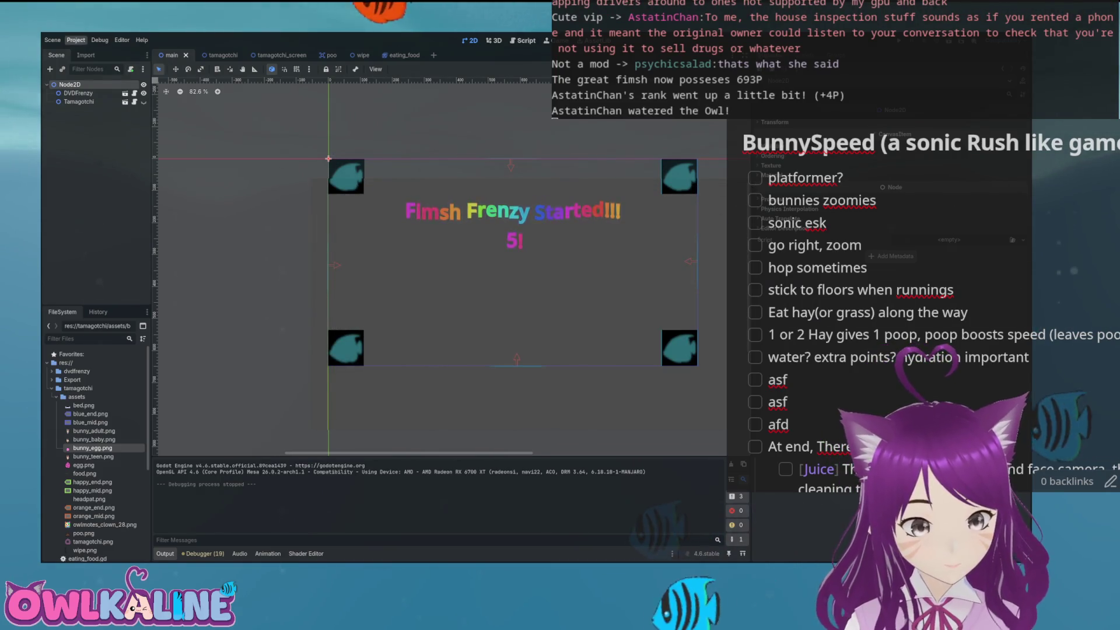
{"action": "left_click", "coordinate": [94, 79]}
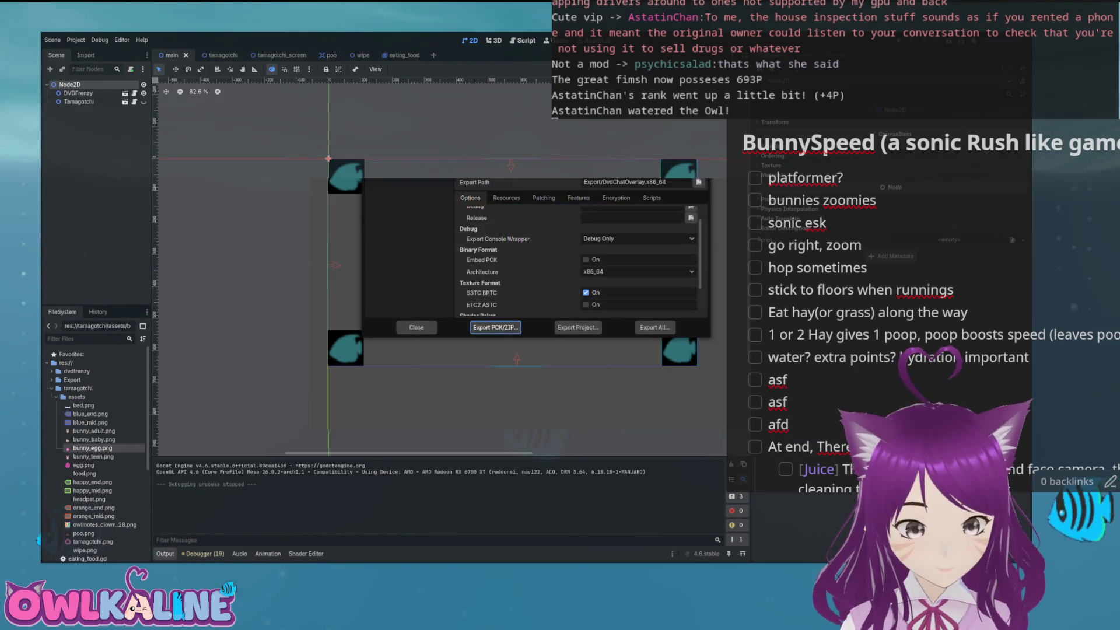
{"action": "key", "text": "Escape"}
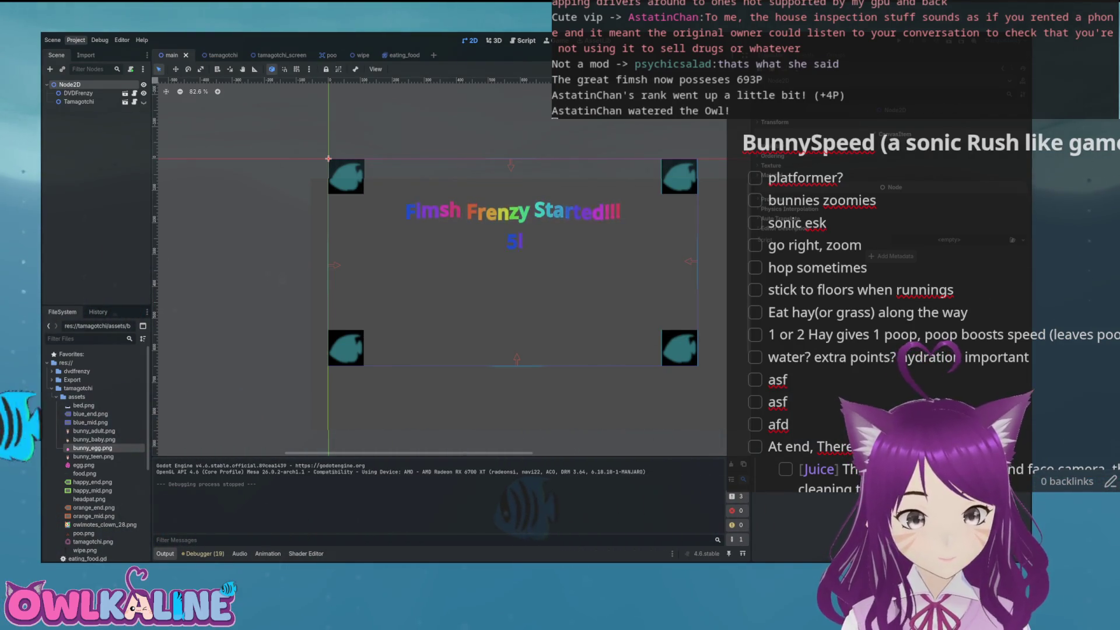
{"action": "key", "text": "ctrl+shift+f"}
{"action": "key", "text": "Escape"}
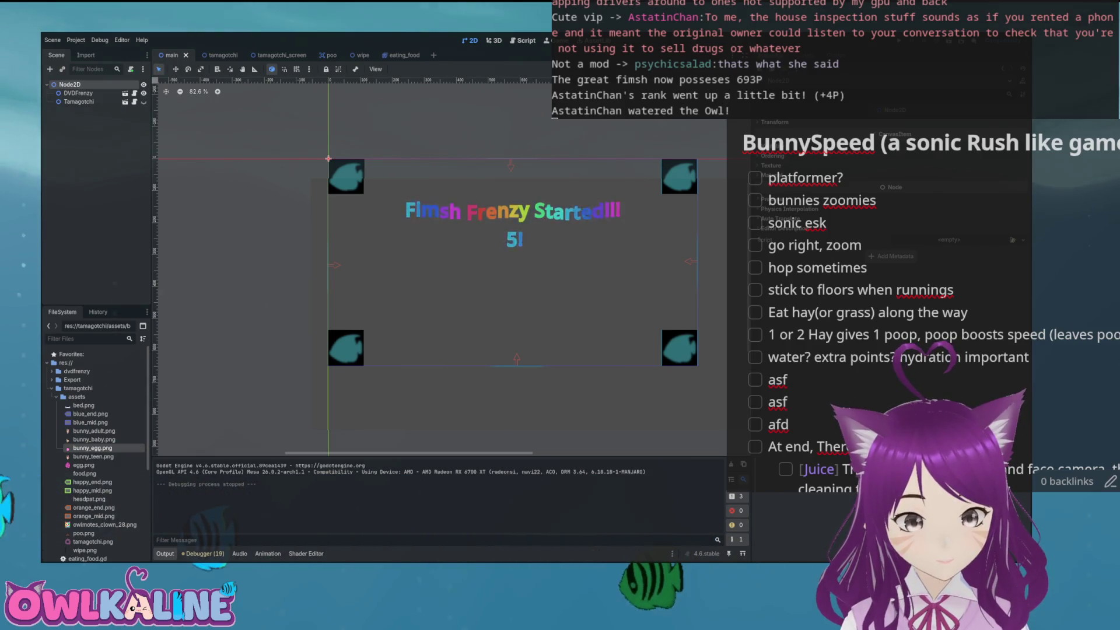
{"action": "scroll", "coordinate": [440, 201], "scroll_direction": "up", "scroll_amount": 4}
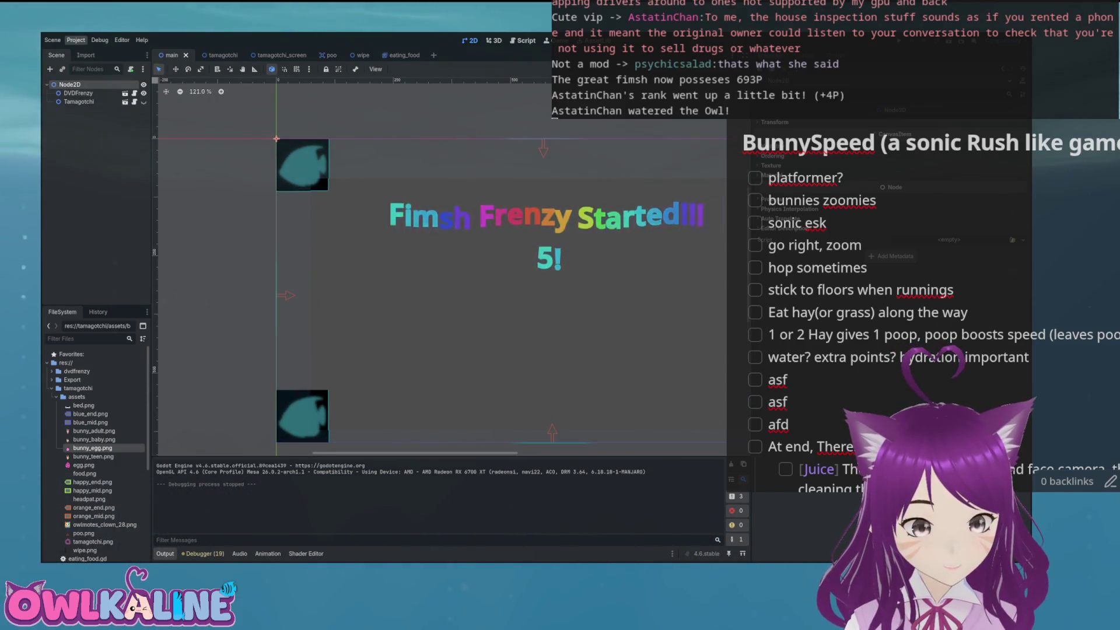
{"action": "scroll", "coordinate": [525, 271], "scroll_direction": "down", "scroll_amount": 5}
{"action": "scroll", "coordinate": [525, 272], "scroll_direction": "down", "scroll_amount": 5}
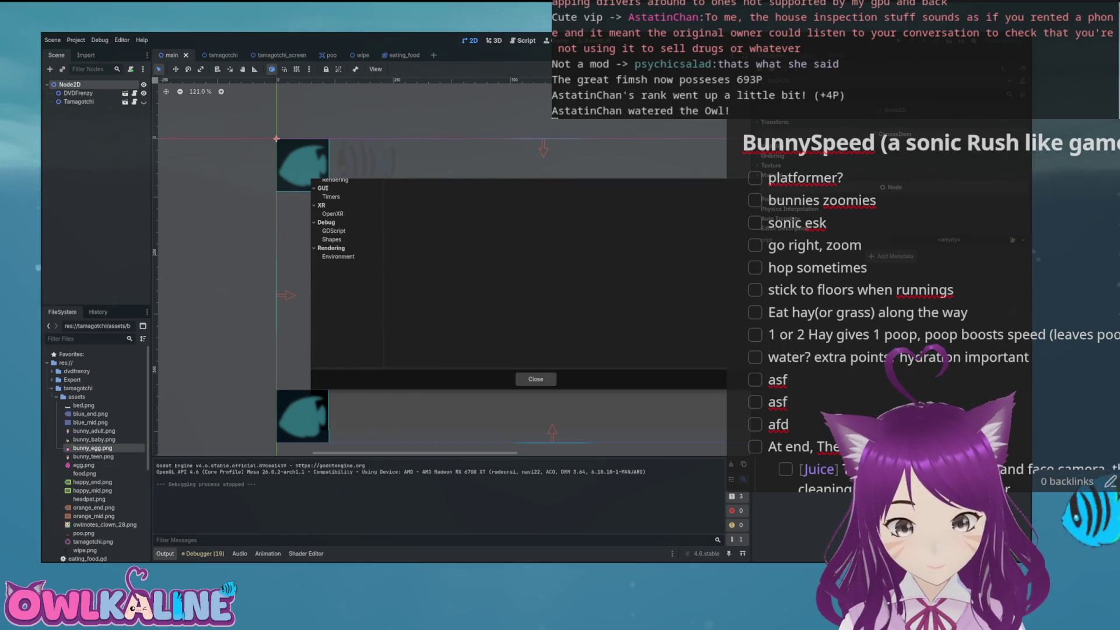
- Navigate Project Settings down to Rendering > Environment
{"action": "scroll", "coordinate": [348, 180], "scroll_direction": "up", "scroll_amount": 1}
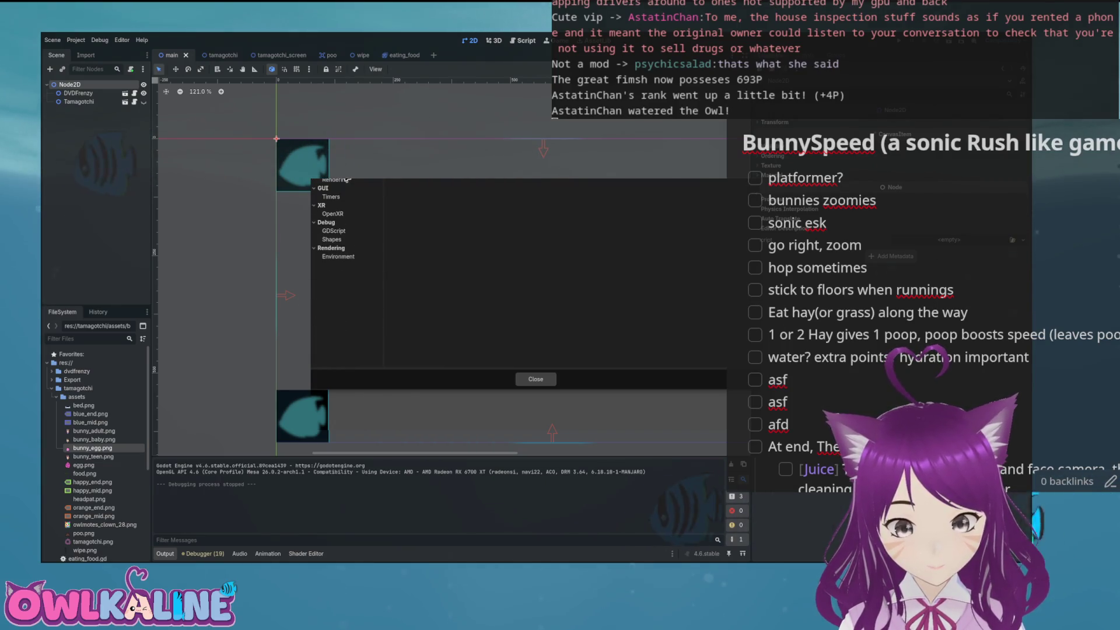
{"action": "left_click", "coordinate": [350, 214]}
{"action": "left_click", "coordinate": [341, 231]}
{"action": "left_click", "coordinate": [338, 240]}
{"action": "left_click", "coordinate": [348, 257]}
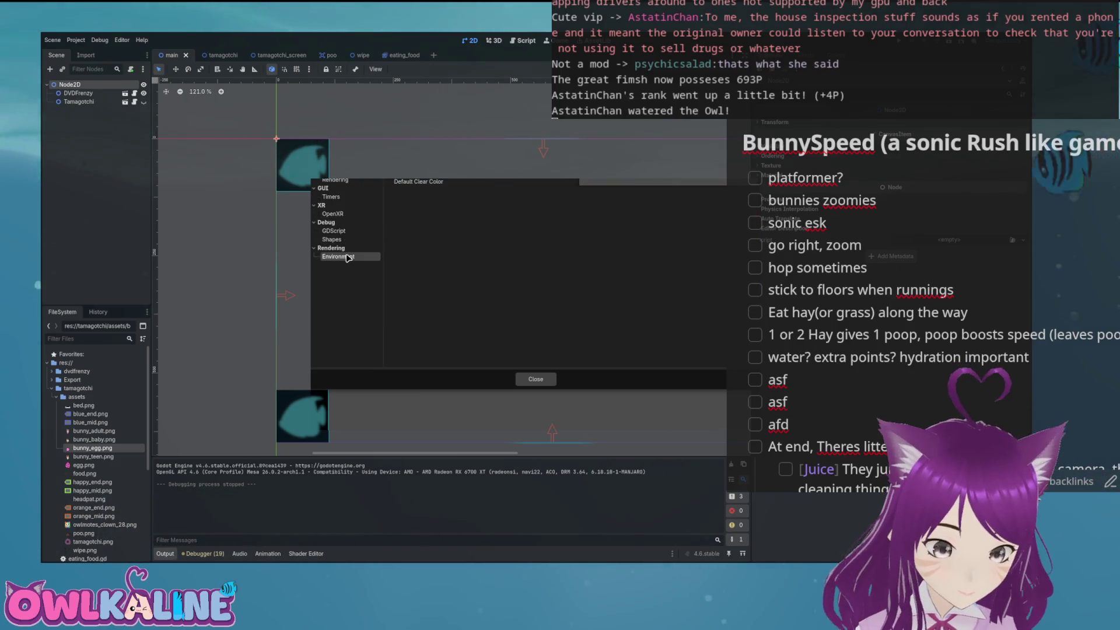
- Set Default Clear Color alpha to 0, close the settings, and reopen Project > Export
{"action": "left_click", "coordinate": [653, 182]}
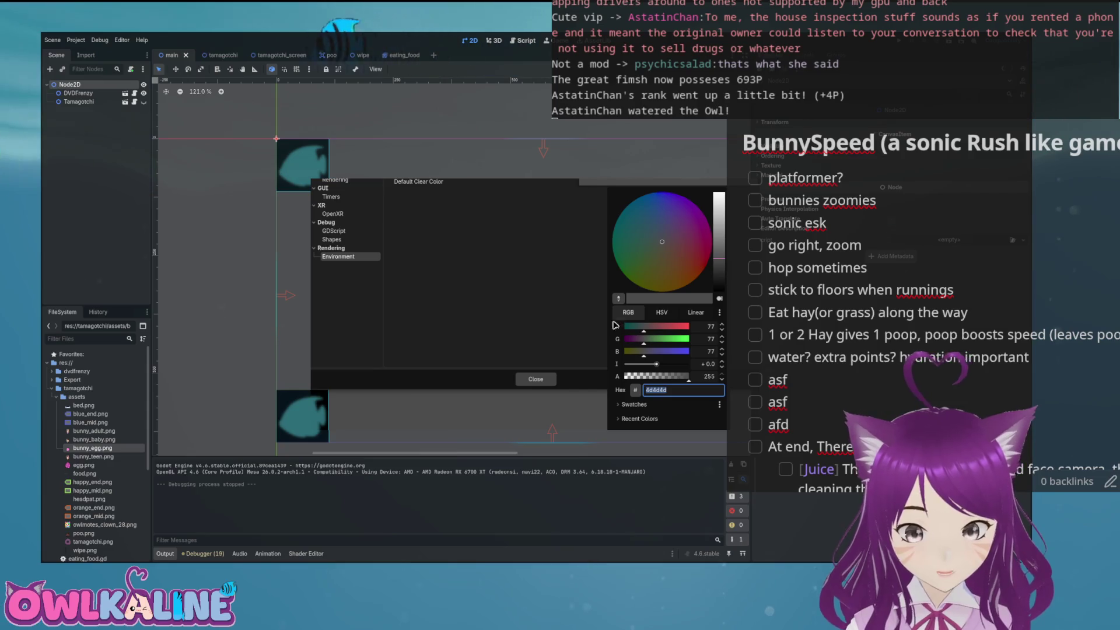
{"action": "mouse_move", "coordinate": [657, 369]}
{"action": "left_mouse_down"}
{"action": "mouse_move", "coordinate": [630, 367]}
{"action": "mouse_move", "coordinate": [673, 374]}
{"action": "mouse_move", "coordinate": [654, 367]}
{"action": "left_mouse_up"}
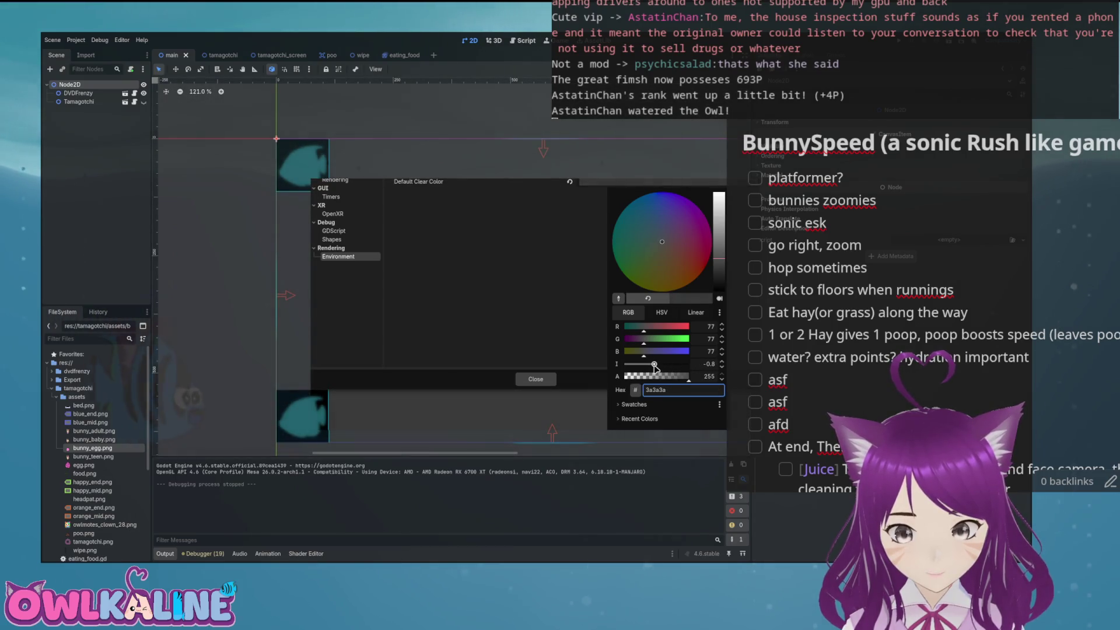
{"action": "left_click", "coordinate": [554, 350]}
{"action": "left_click", "coordinate": [638, 184]}
{"action": "left_click", "coordinate": [569, 182]}
{"action": "left_click", "coordinate": [612, 185]}
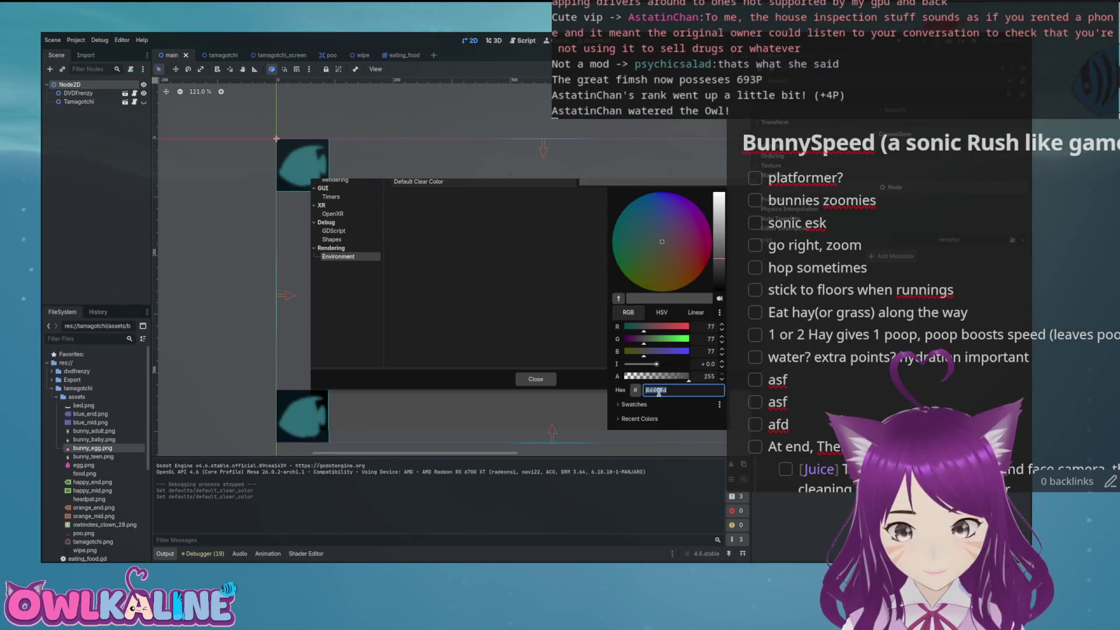
{"action": "left_click_drag", "start_coordinate": [687, 377], "coordinate": [624, 376]}
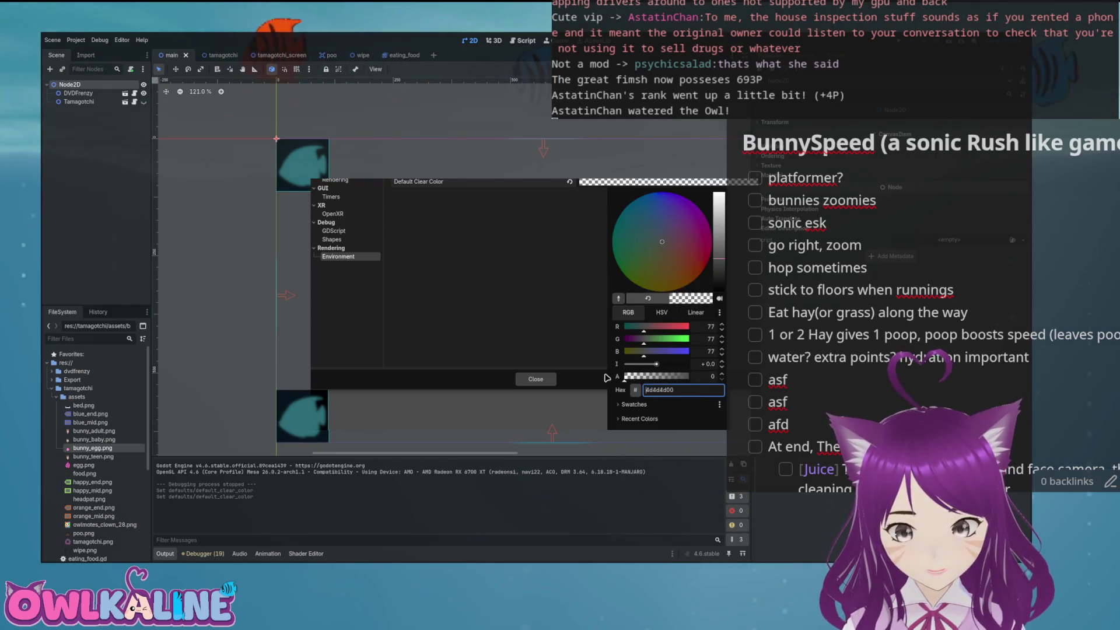
{"action": "left_click", "coordinate": [562, 307]}
{"action": "left_click", "coordinate": [541, 378]}
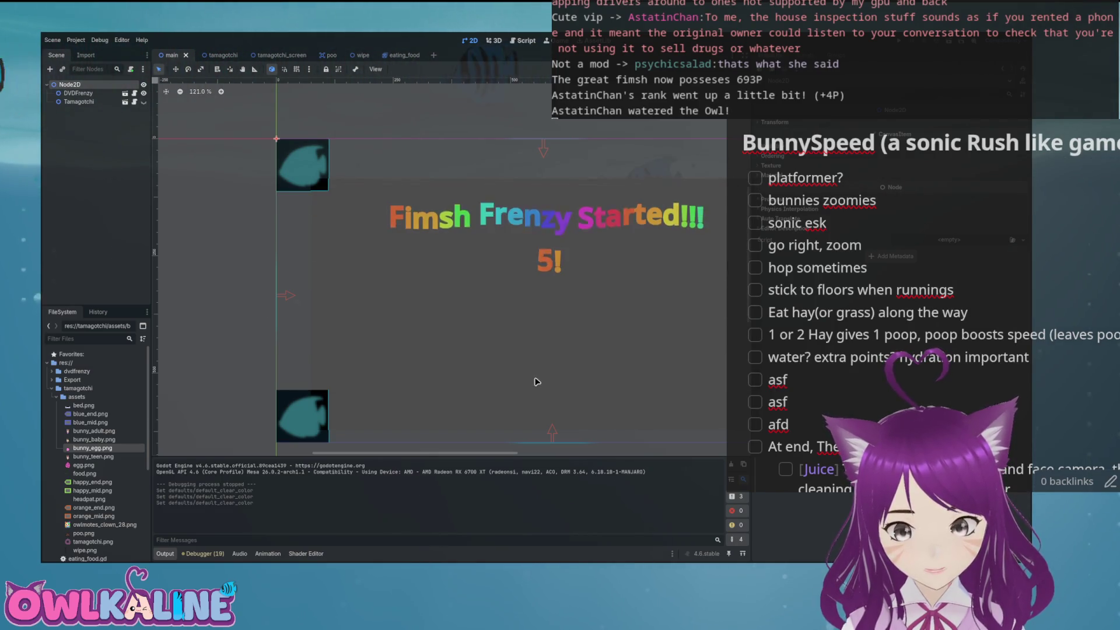
{"action": "left_click", "coordinate": [77, 40]}
{"action": "left_click", "coordinate": [93, 79]}
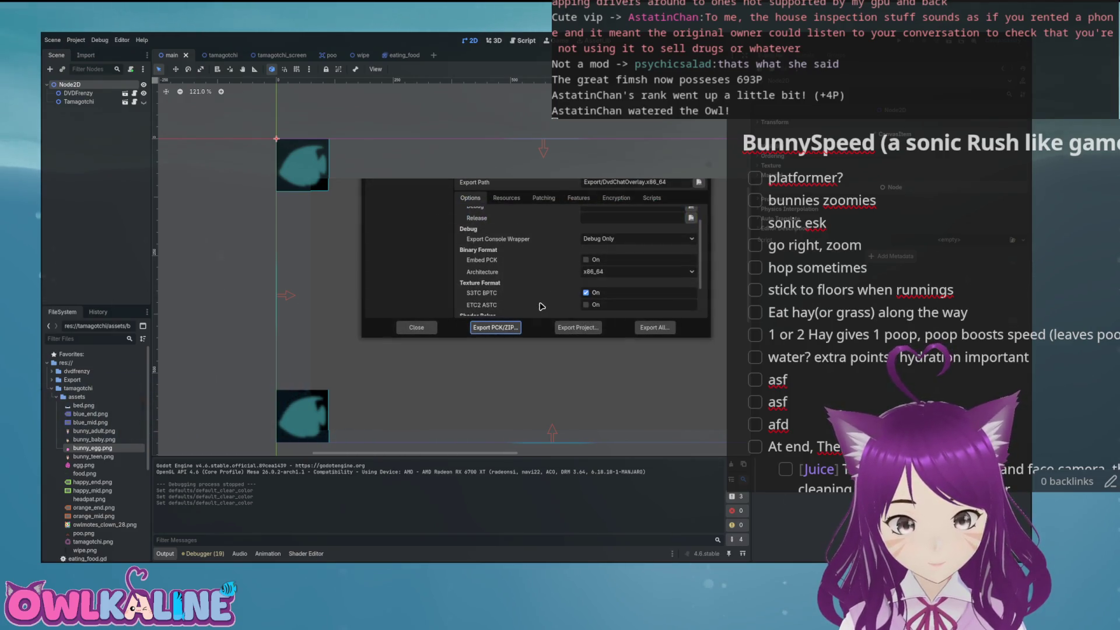
- Re-export the build over the existing DvdChatOverlay.x86_64, confirm the overwrite, and close the export window
{"action": "left_click", "coordinate": [565, 328]}
{"action": "left_click", "coordinate": [610, 379]}
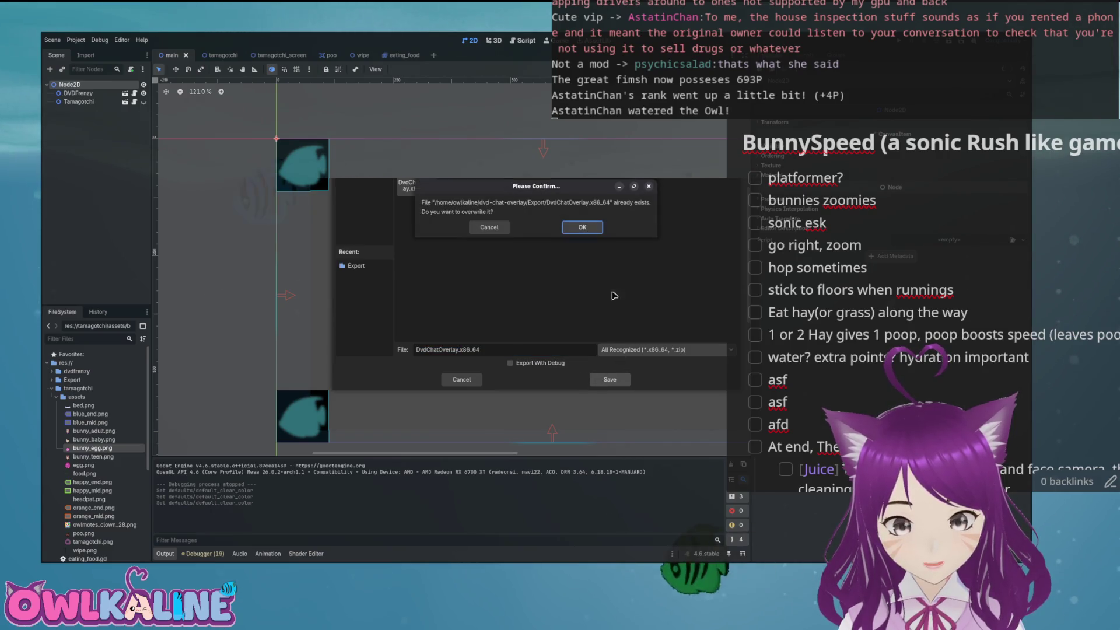
{"action": "key", "text": "Return"}
{"action": "left_click", "coordinate": [645, 330]}
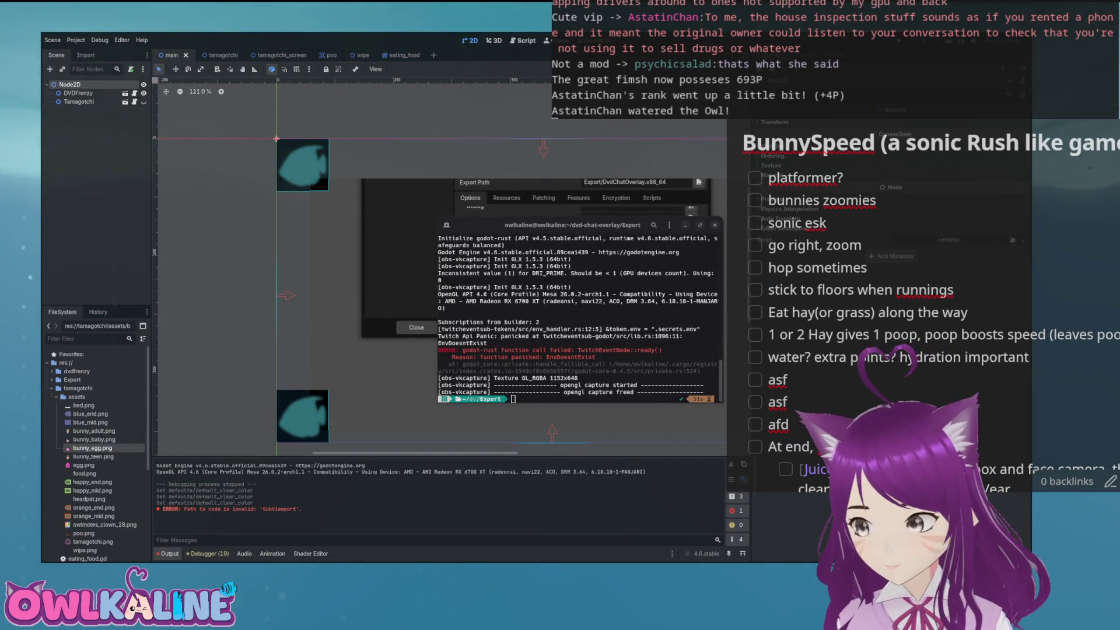
- Move the terminal aside, check the export's Patching options, and close the Export dialog
{"action": "left_click_drag", "start_coordinate": [551, 223], "coordinate": [809, 251]}
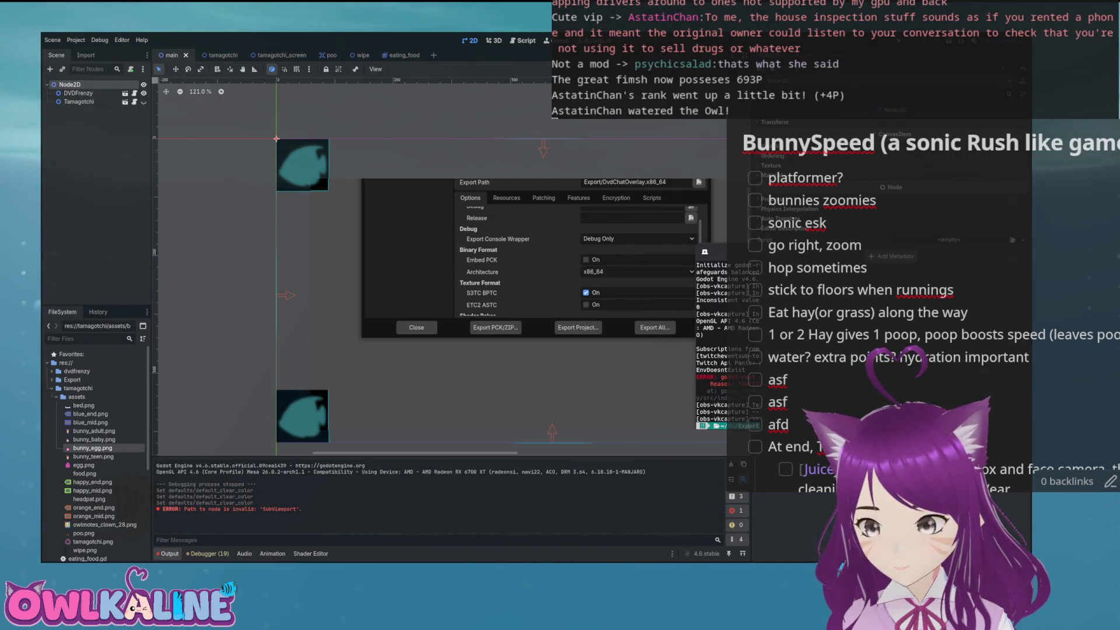
{"action": "left_click", "coordinate": [544, 198]}
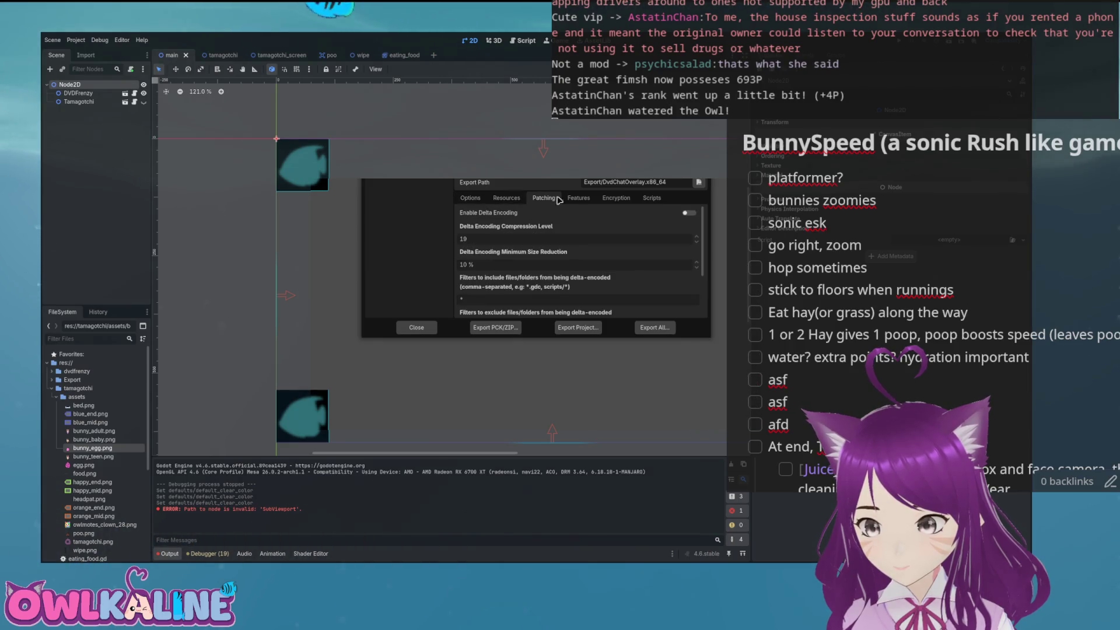
{"action": "key", "text": "Escape"}
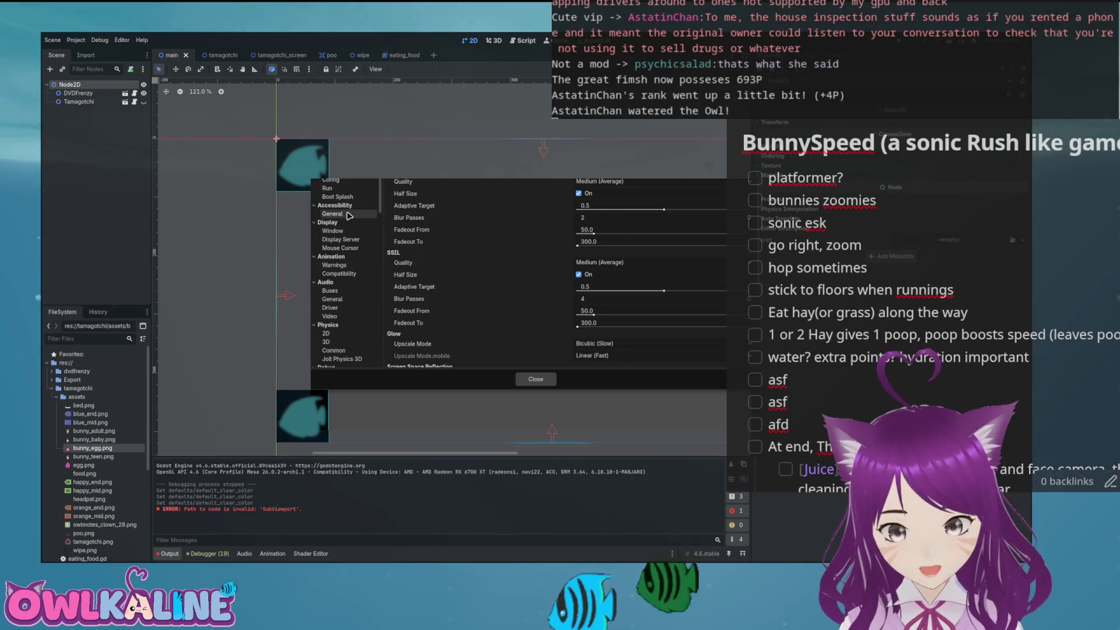
- Tick Allowed for Per Pixel Transparency under Display > Window, then bring up Project > Export
{"action": "left_click", "coordinate": [346, 232]}
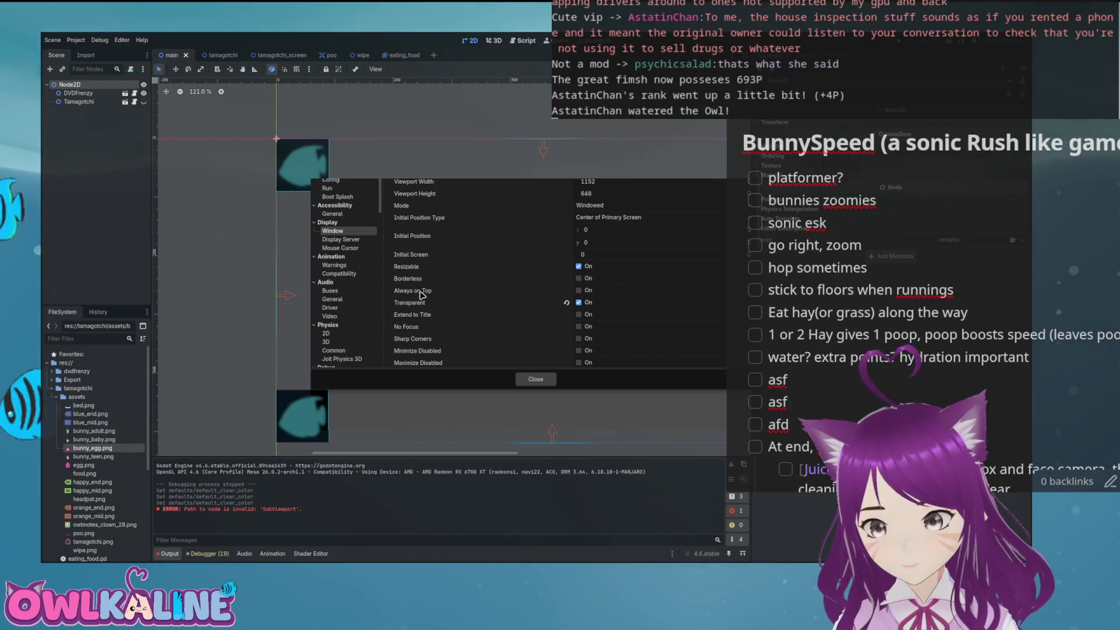
{"action": "mouse_move", "coordinate": [429, 305]}
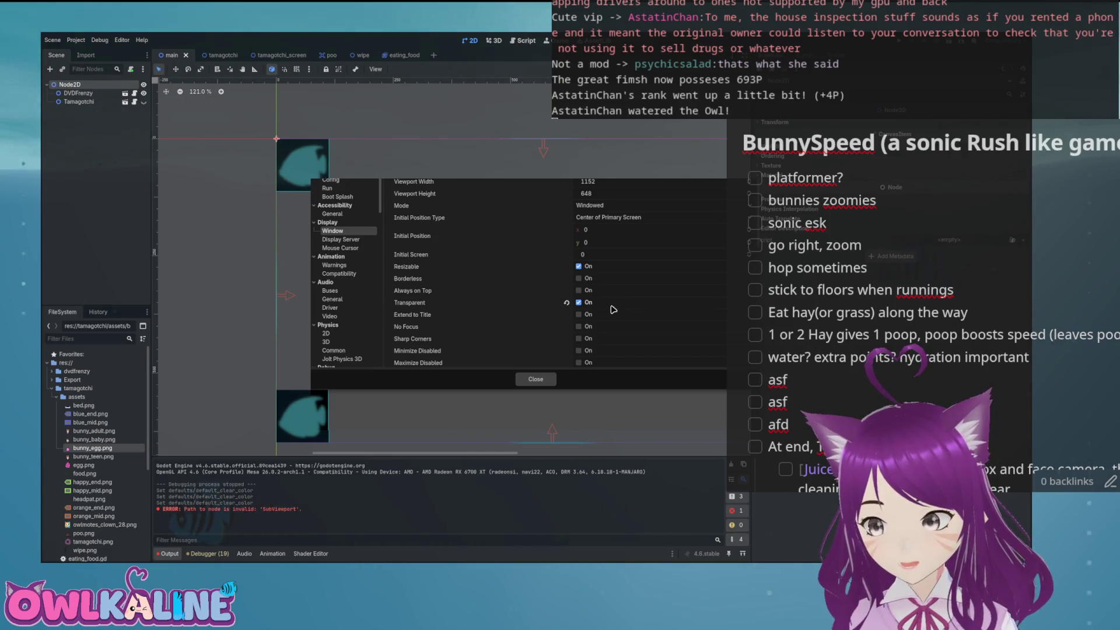
{"action": "scroll", "coordinate": [432, 294], "scroll_direction": "down", "scroll_amount": 5}
{"action": "scroll", "coordinate": [432, 295], "scroll_direction": "down", "scroll_amount": 3}
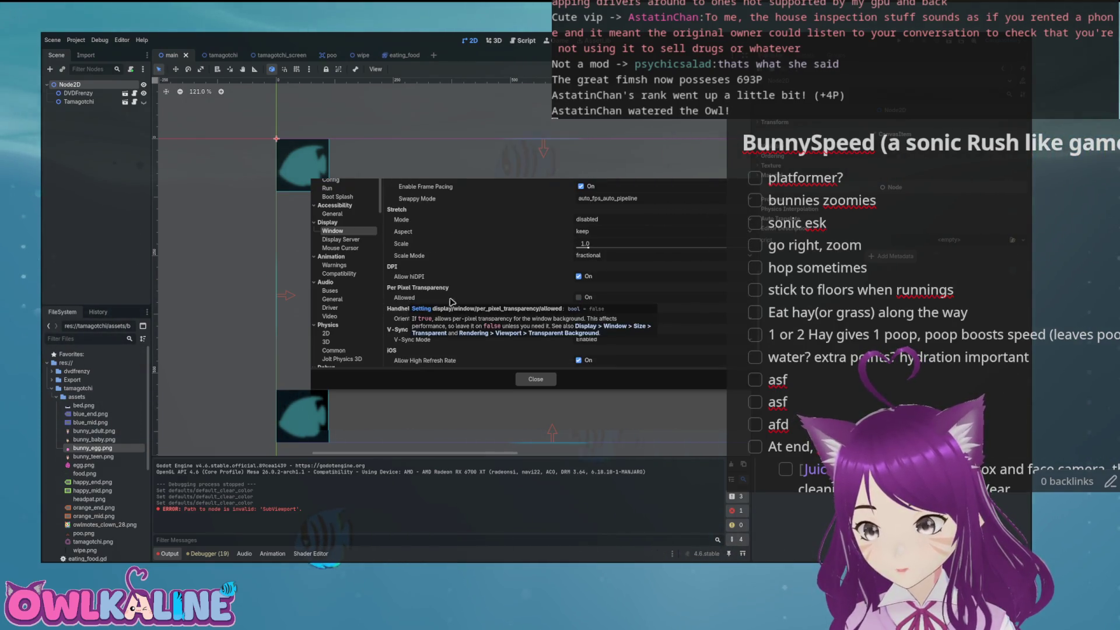
{"action": "left_click", "coordinate": [581, 297]}
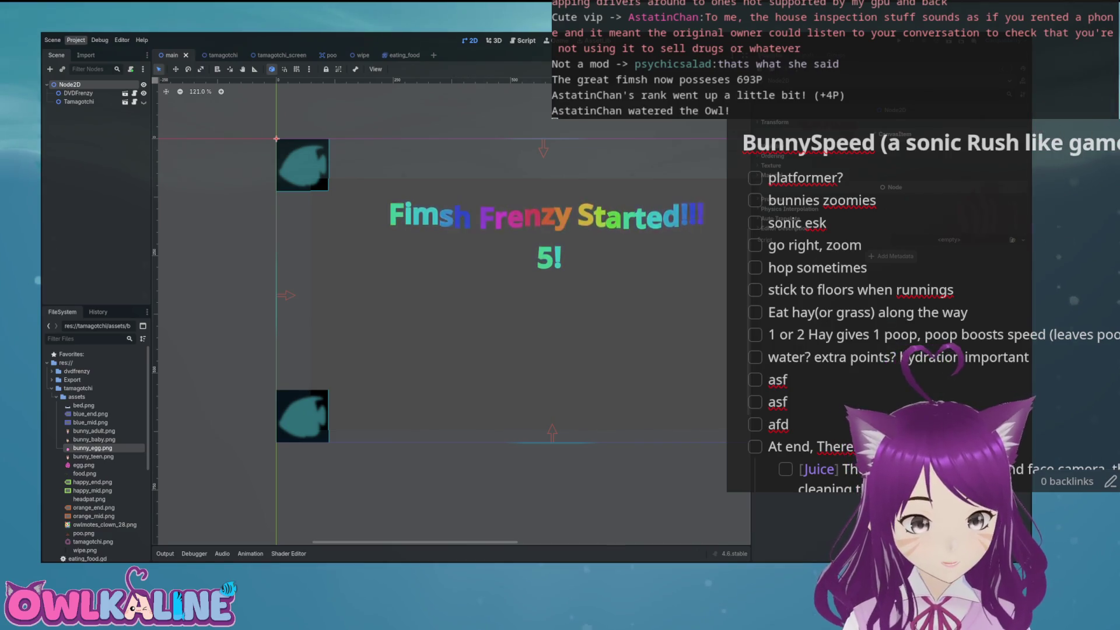
{"action": "left_click", "coordinate": [75, 39]}
{"action": "left_click", "coordinate": [96, 76]}
- Export the project again, saving over the existing DvdChatOverlay.x86_64 build
{"action": "left_click", "coordinate": [576, 327]}
{"action": "left_click", "coordinate": [610, 379]}
{"action": "left_click", "coordinate": [582, 229]}
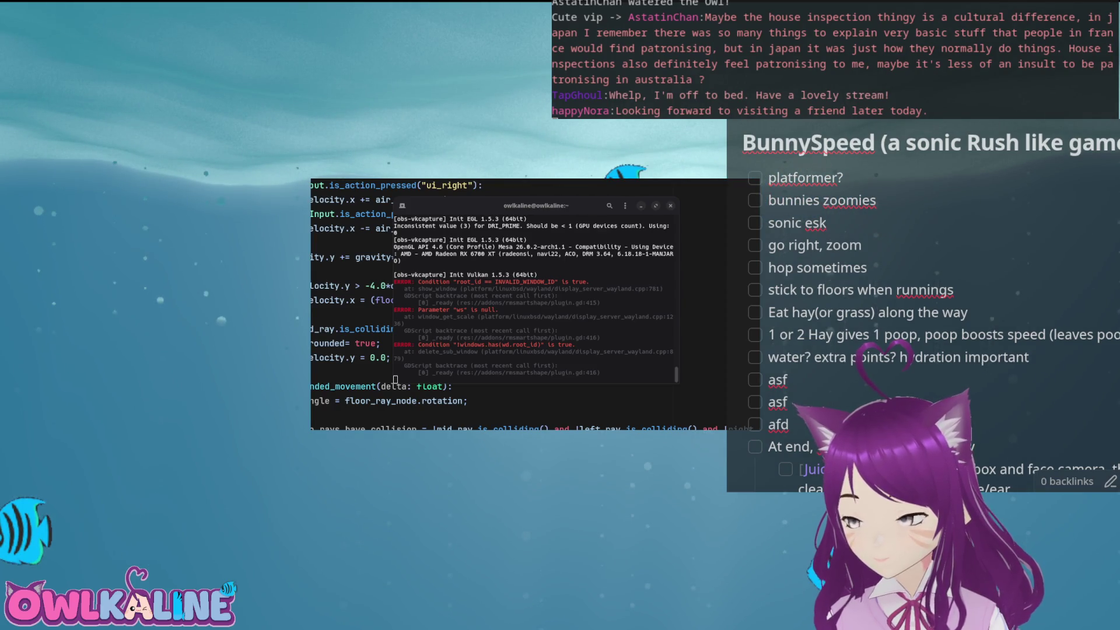
- Switch between the Godot editor and the overlay, nudging the overlay window up slightly
{"action": "key", "text": "alt+Tab"}
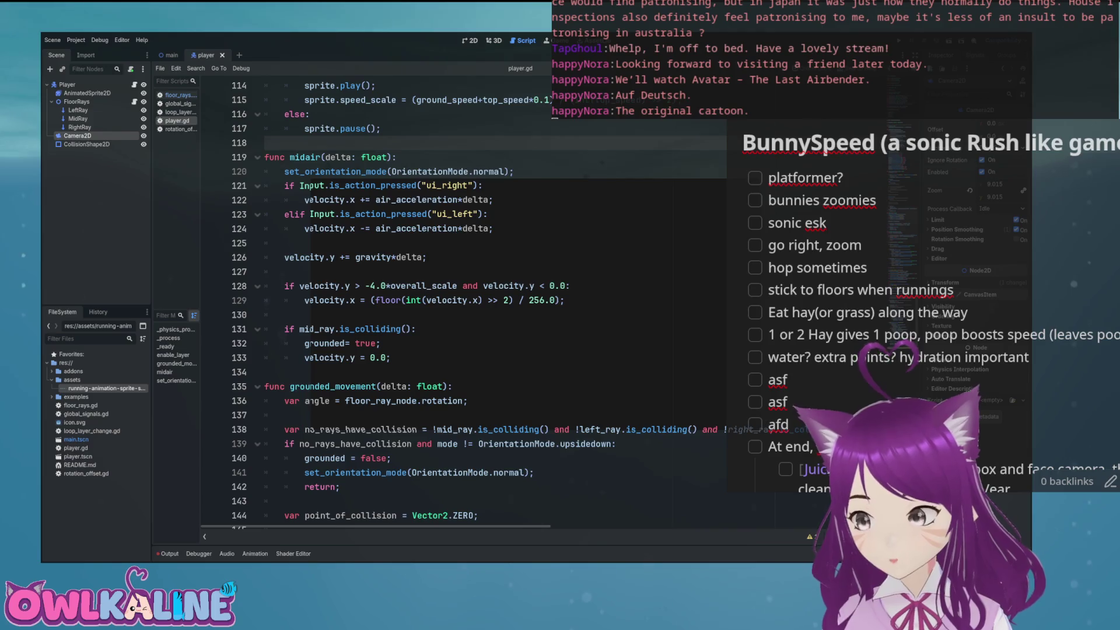
{"action": "key", "text": "alt+Tab"}
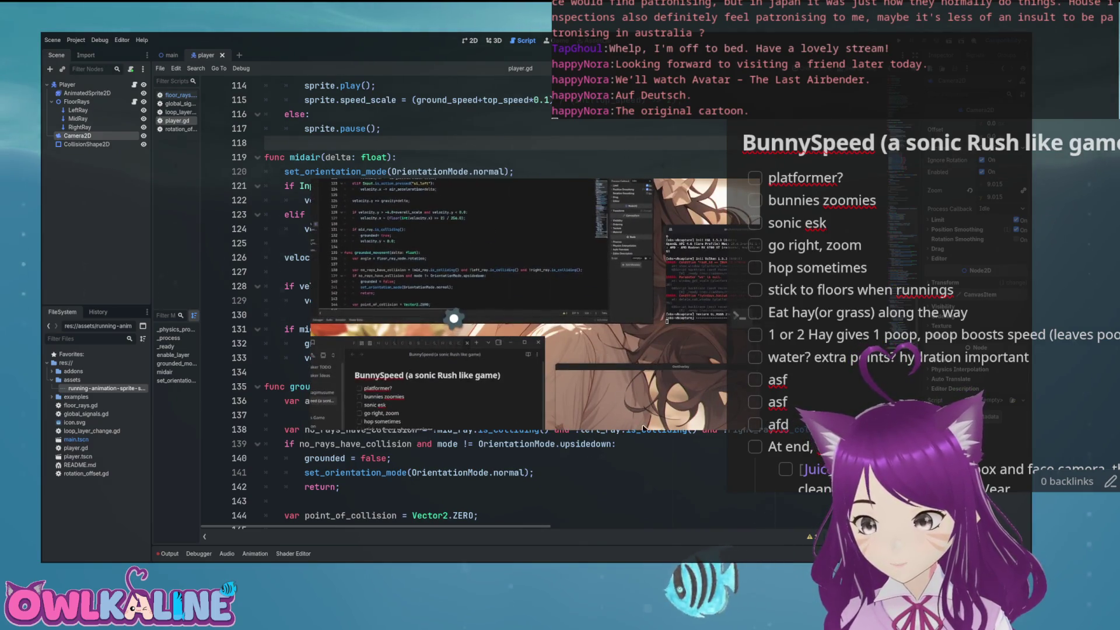
{"action": "left_click_drag", "start_coordinate": [675, 242], "coordinate": [670, 218]}
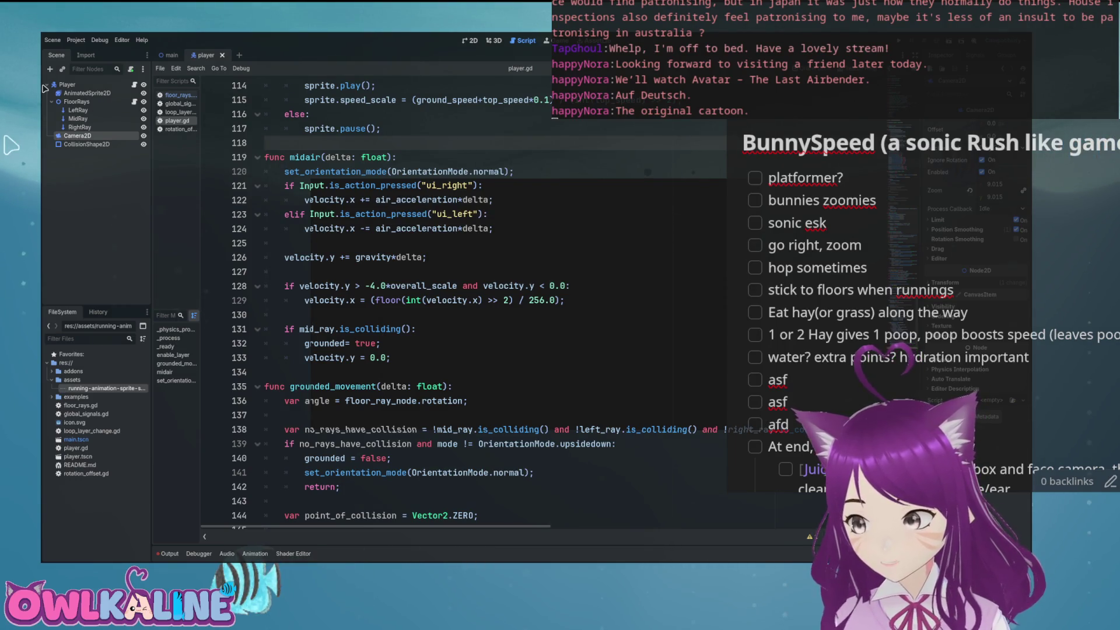
{"action": "key", "text": "alt+Tab"}
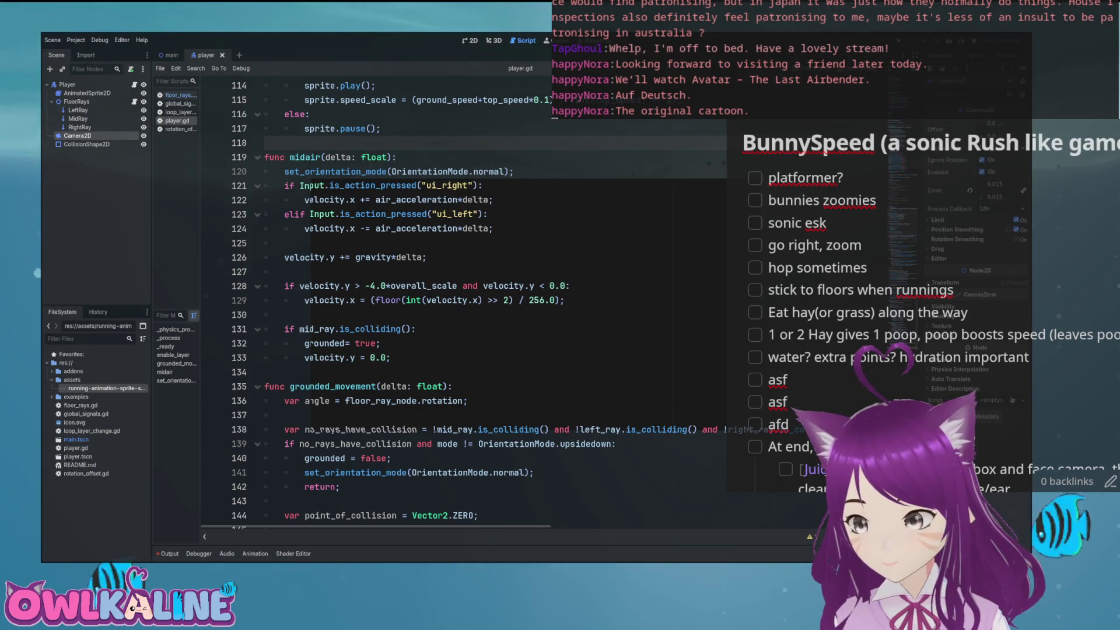
- Stop the capture program in the terminal and close the terminal to reveal the editor
{"action": "key", "text": "alt+Tab"}
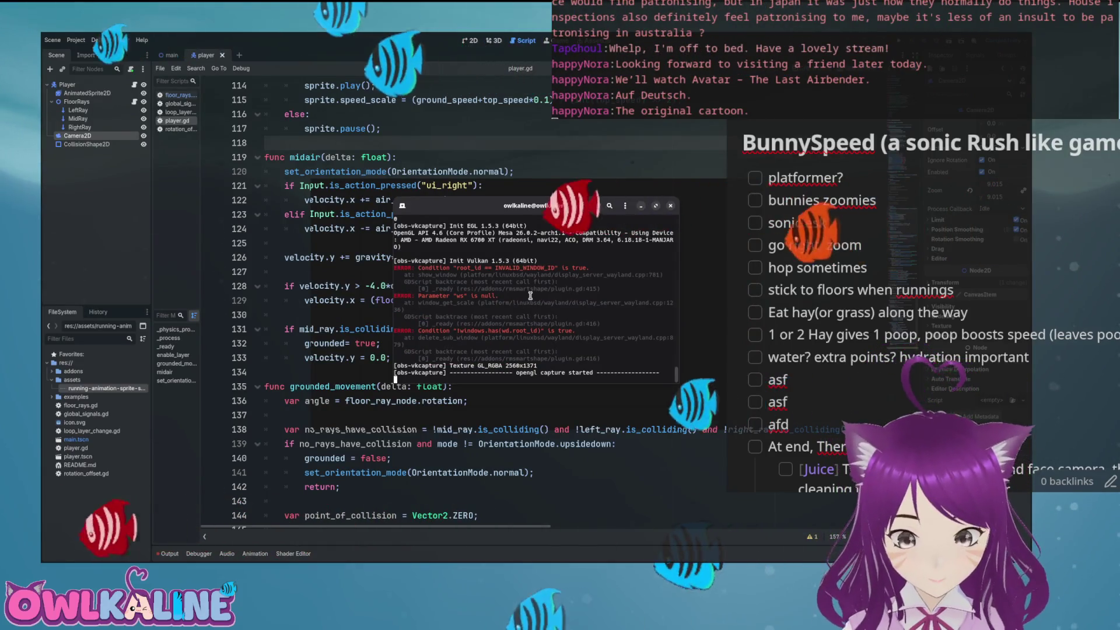
{"action": "key", "text": "ctrl+c"}
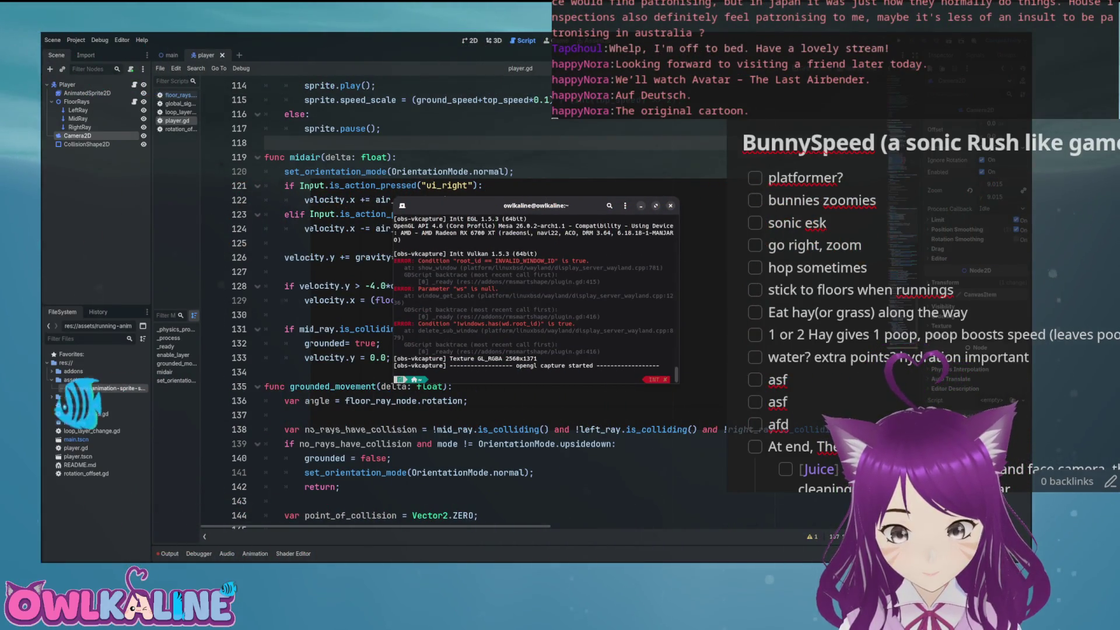
{"action": "left_click_drag", "start_coordinate": [557, 206], "coordinate": [519, 226]}
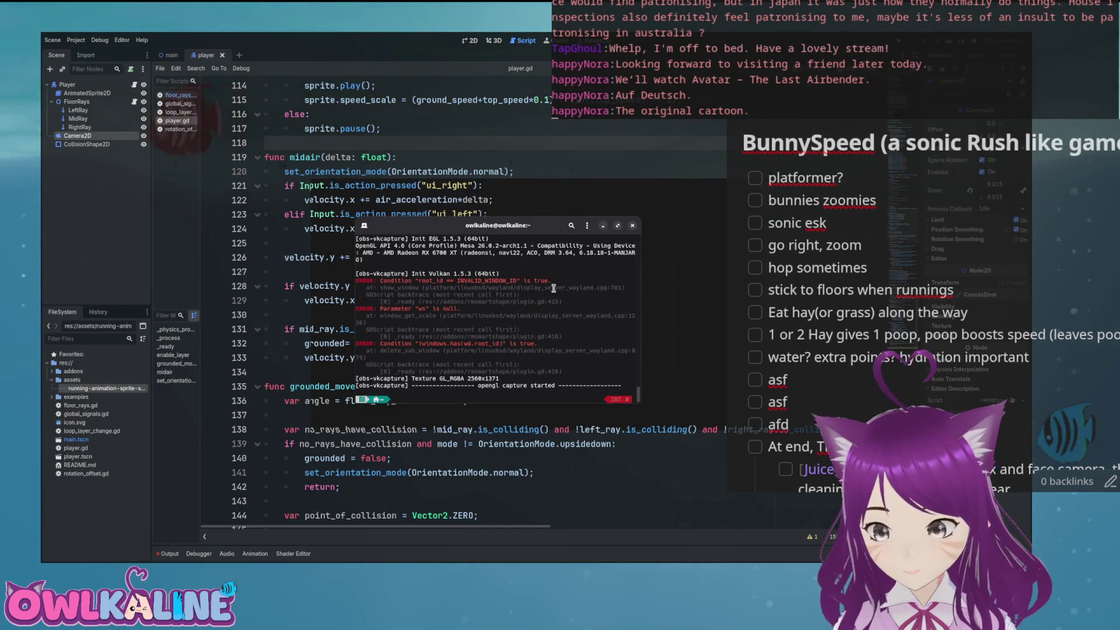
{"action": "key", "text": "Up"}
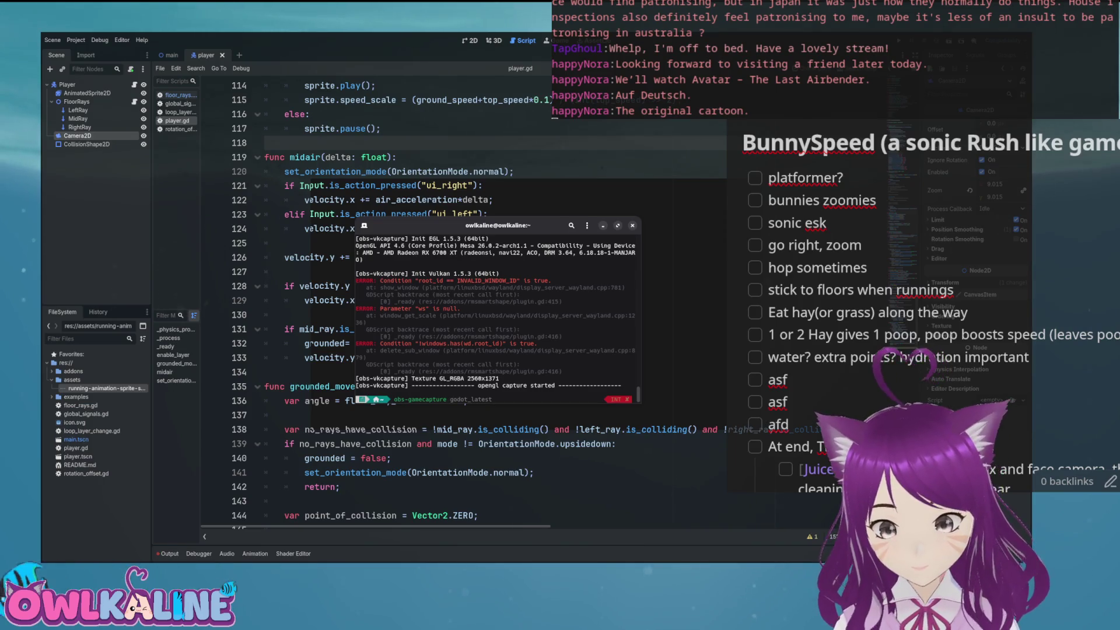
{"action": "left_click", "coordinate": [632, 225]}
{"action": "key", "text": "alt+Tab"}
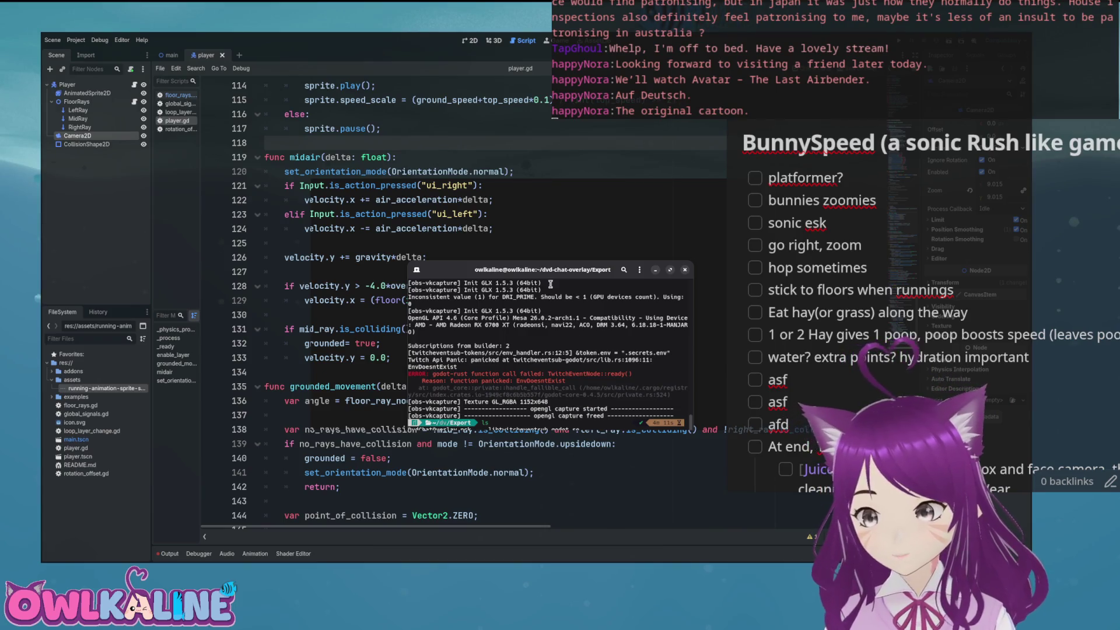
{"action": "key", "text": "alt+Tab"}
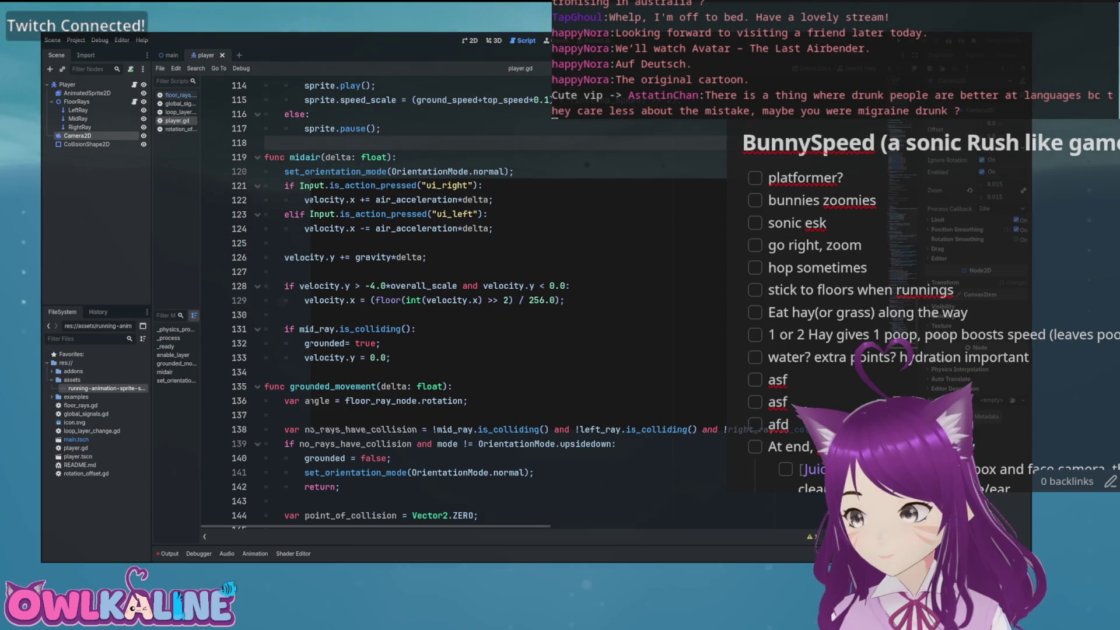
- Bring up the dvd-chat-overlay project's main.tscn fish layout in the 2D workspace
{"action": "mouse_move", "coordinate": [580, 184]}
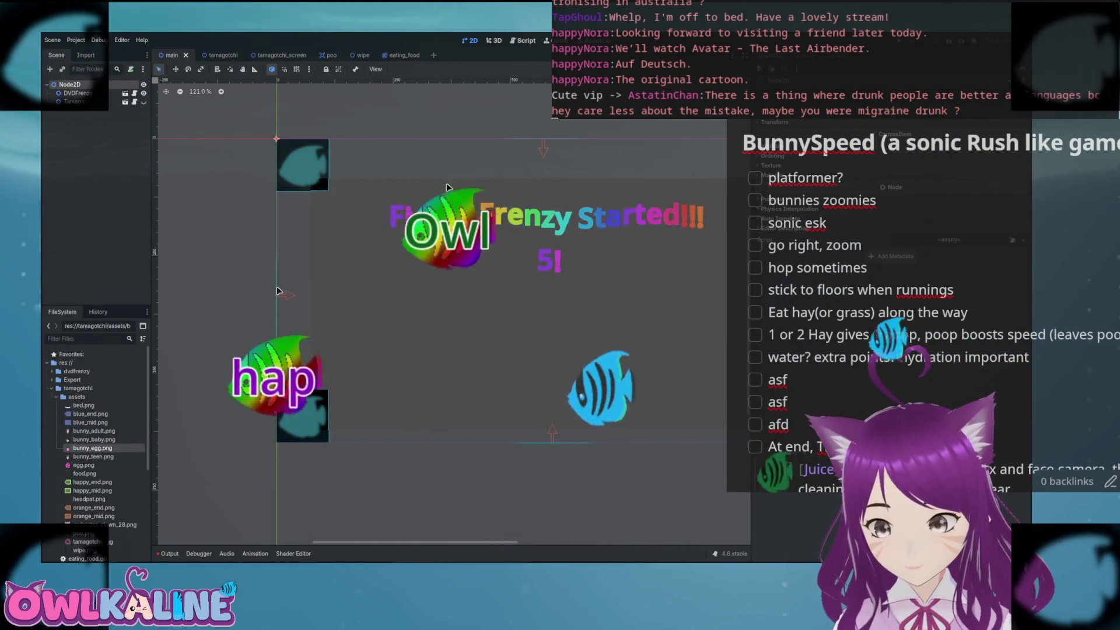
- Review dvd_fimsh.gd and its shader, then open dvd_fimsh.tscn and select its Sprite2D
{"action": "scroll", "coordinate": [276, 290], "scroll_direction": "down", "scroll_amount": 4}
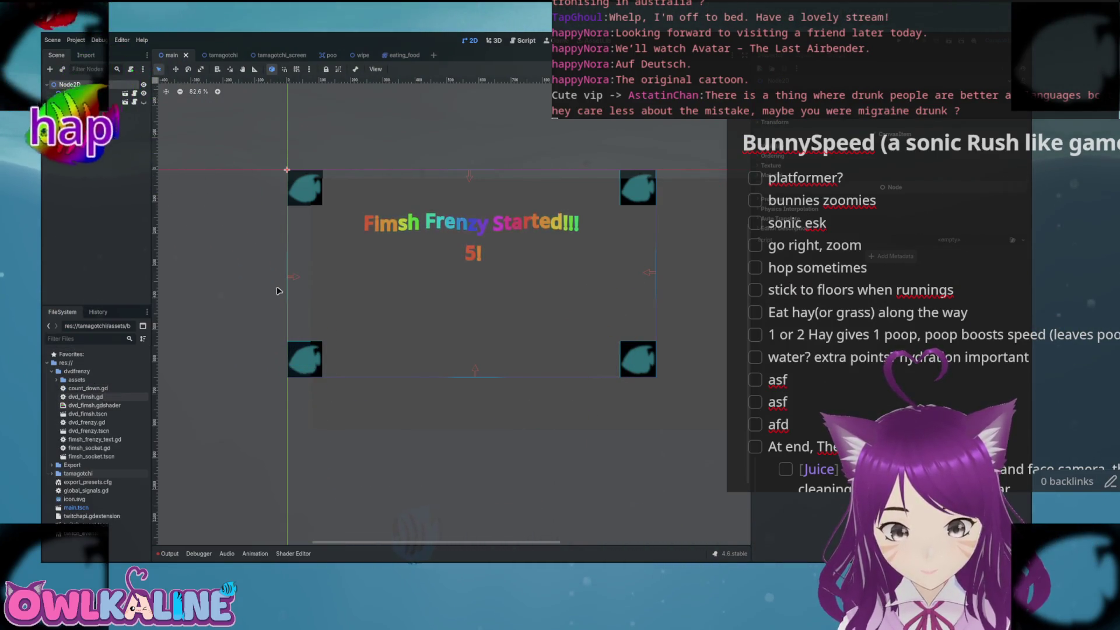
{"action": "key", "text": "ctrl+F3"}
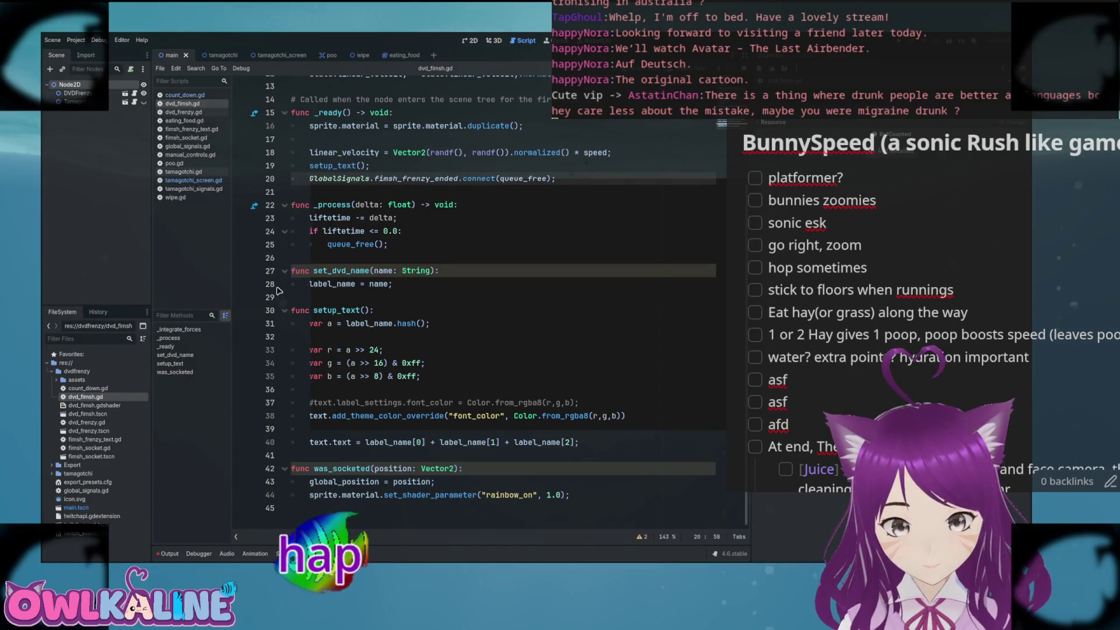
{"action": "key", "text": "ctrl+F1"}
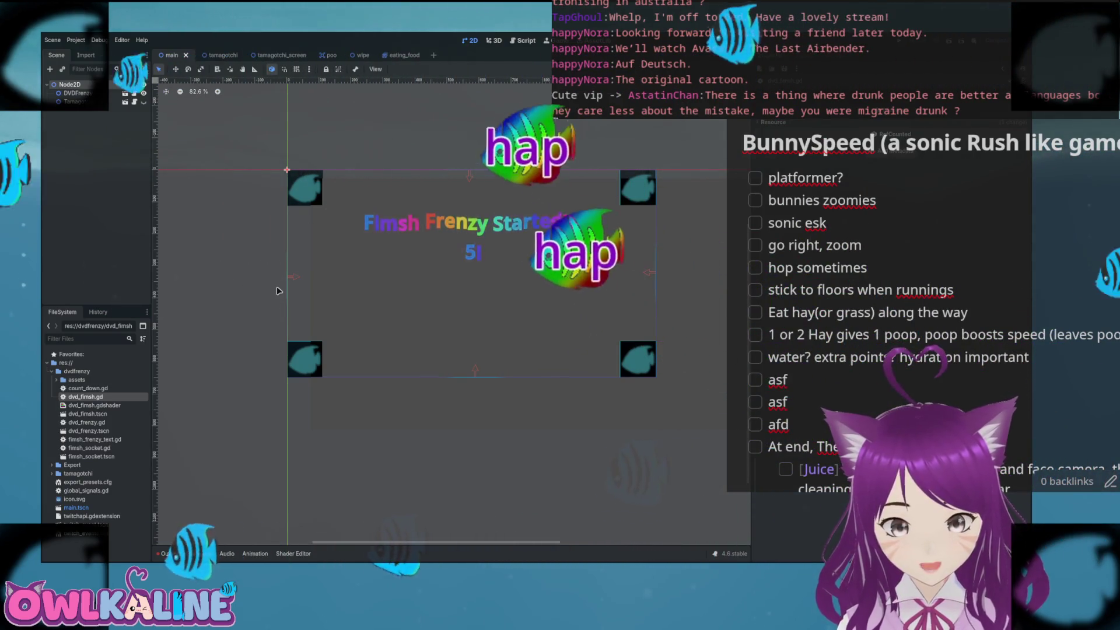
{"action": "key", "text": "alt+s"}
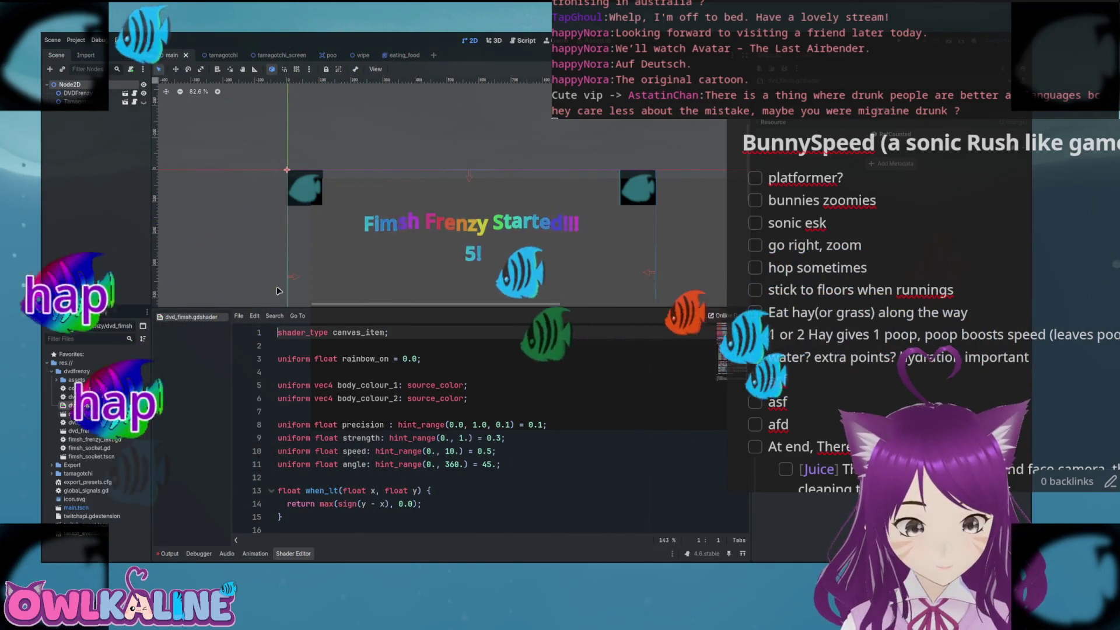
{"action": "key", "text": "Down"}
{"action": "key", "text": "Return"}
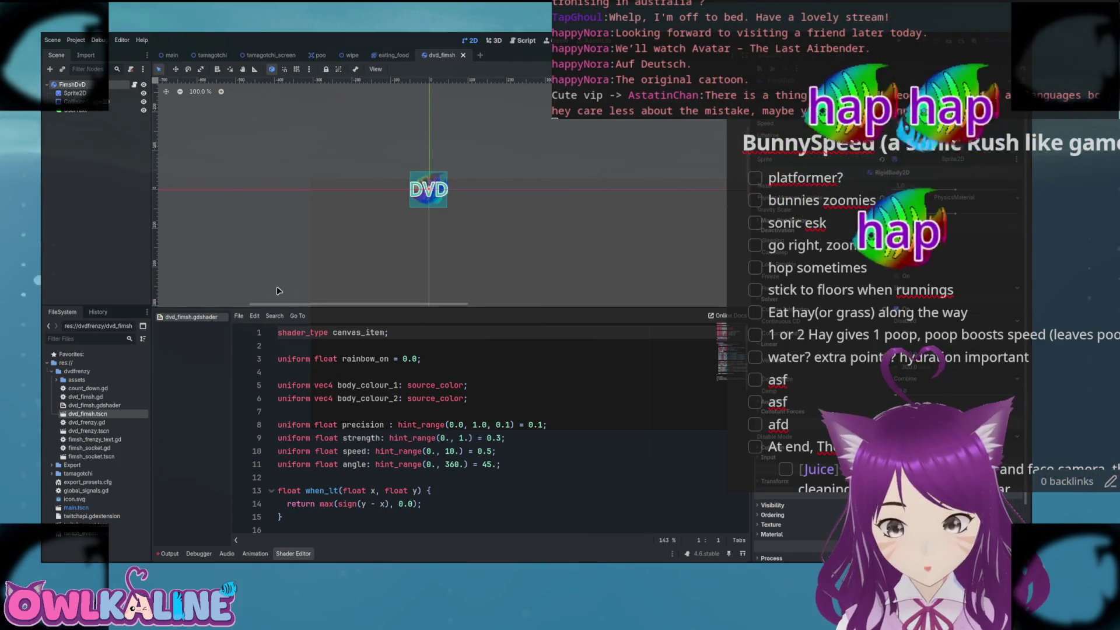
{"action": "left_click", "coordinate": [429, 190]}
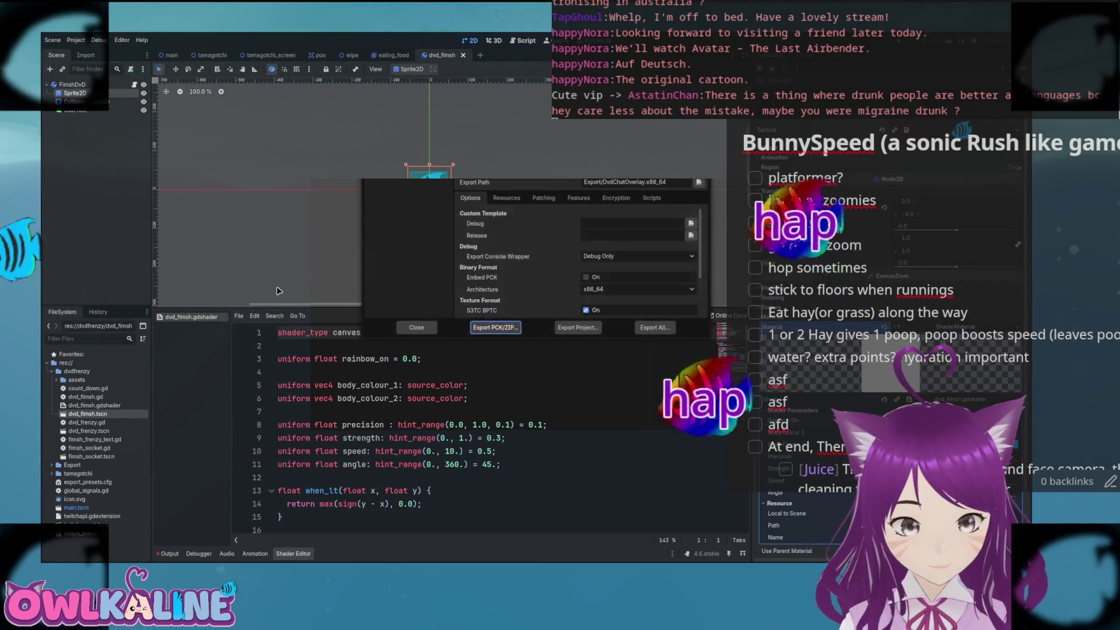
- Export DvdChatOverlay.x86_64 over the previous build, then export once more, overwriting again
{"action": "left_click", "coordinate": [573, 329]}
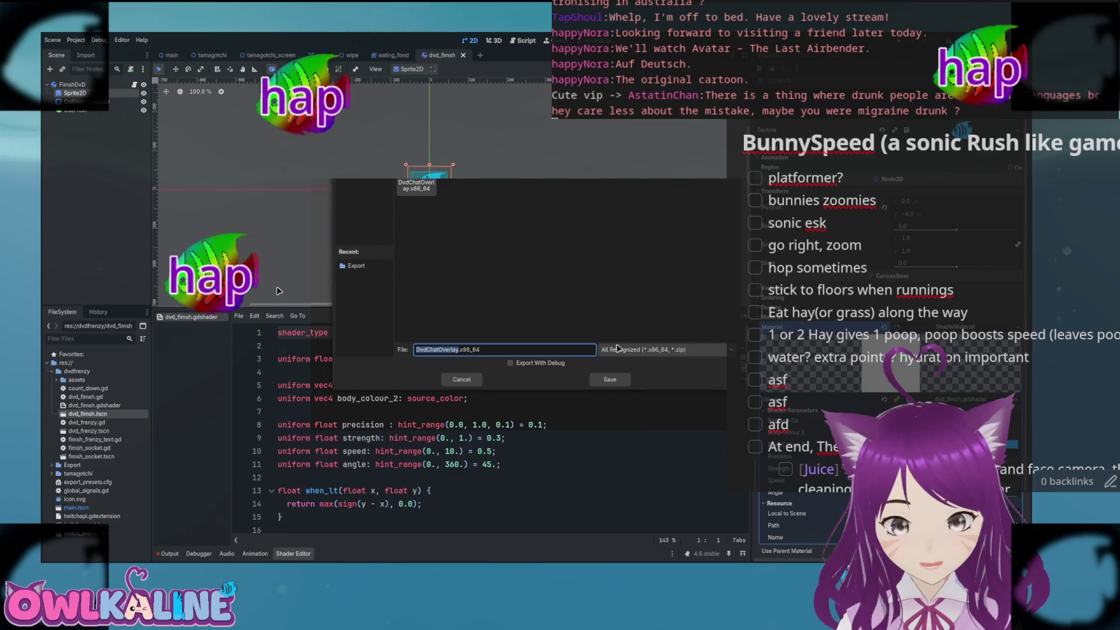
{"action": "left_click", "coordinate": [608, 381]}
{"action": "left_click", "coordinate": [571, 228]}
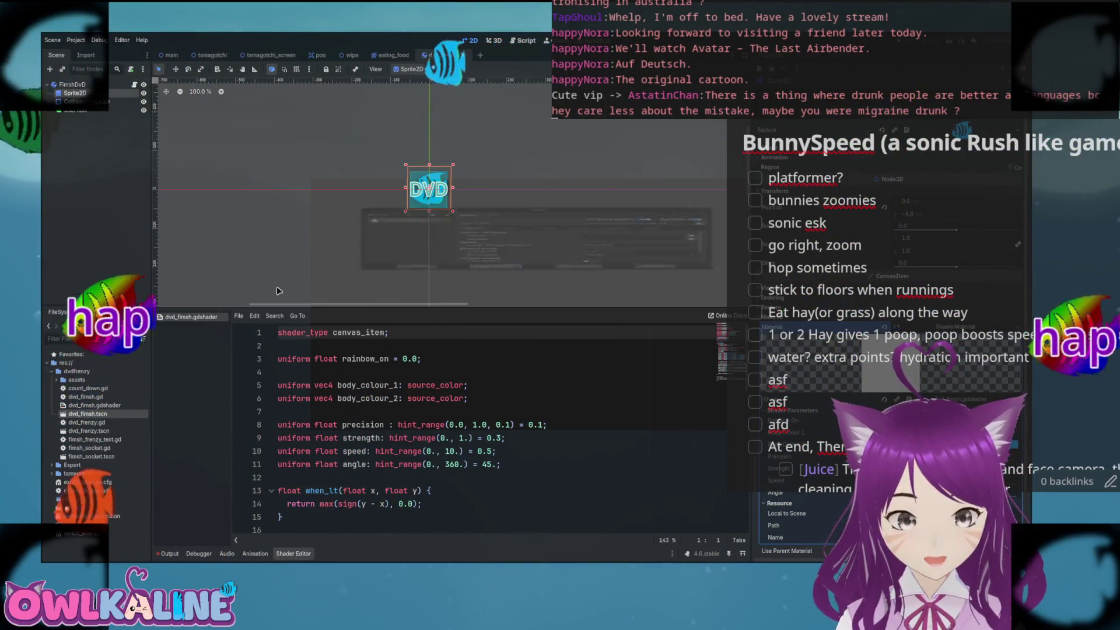
{"action": "left_click", "coordinate": [569, 328]}
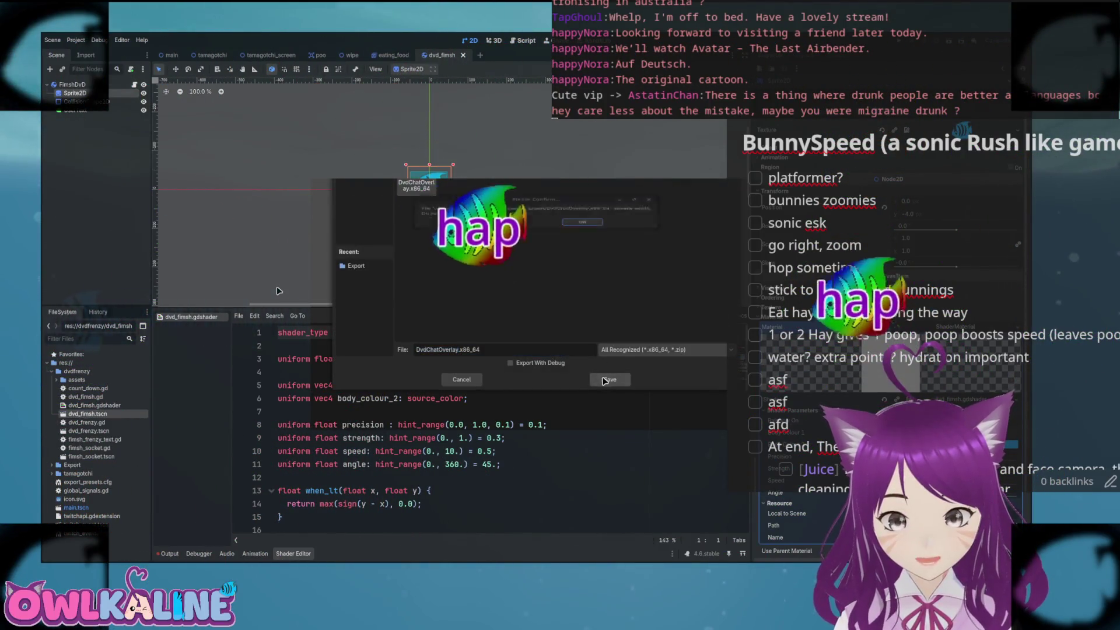
{"action": "left_click", "coordinate": [589, 231]}
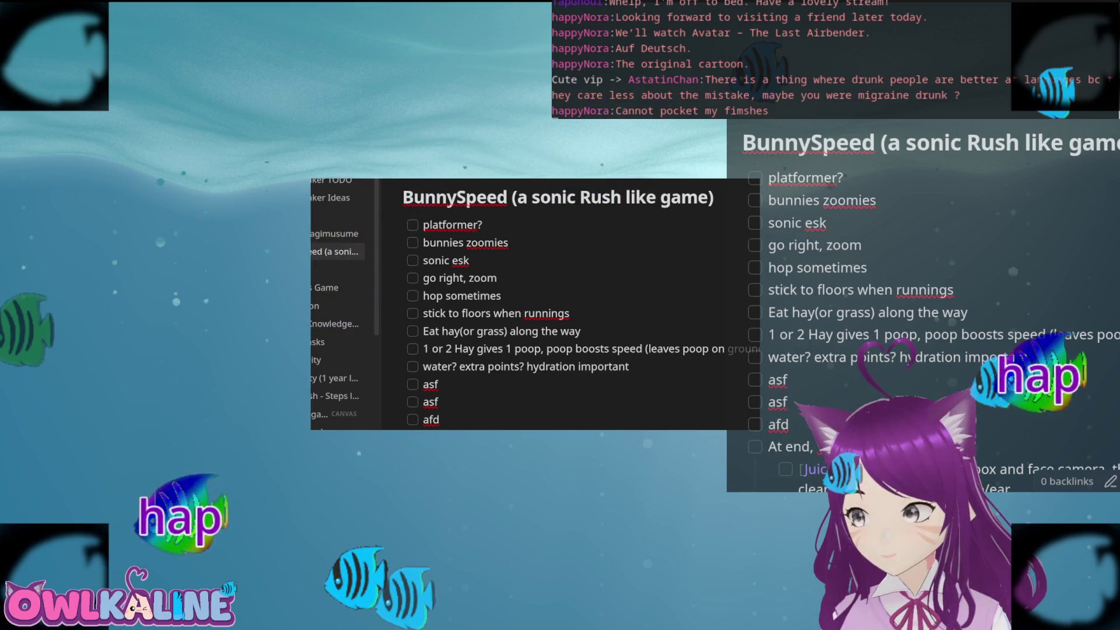
- Scroll the BunnySpeed note down and open a new terminal window with Ctrl+Alt+T
{"action": "scroll", "coordinate": [644, 299], "scroll_direction": "down", "scroll_amount": 3}
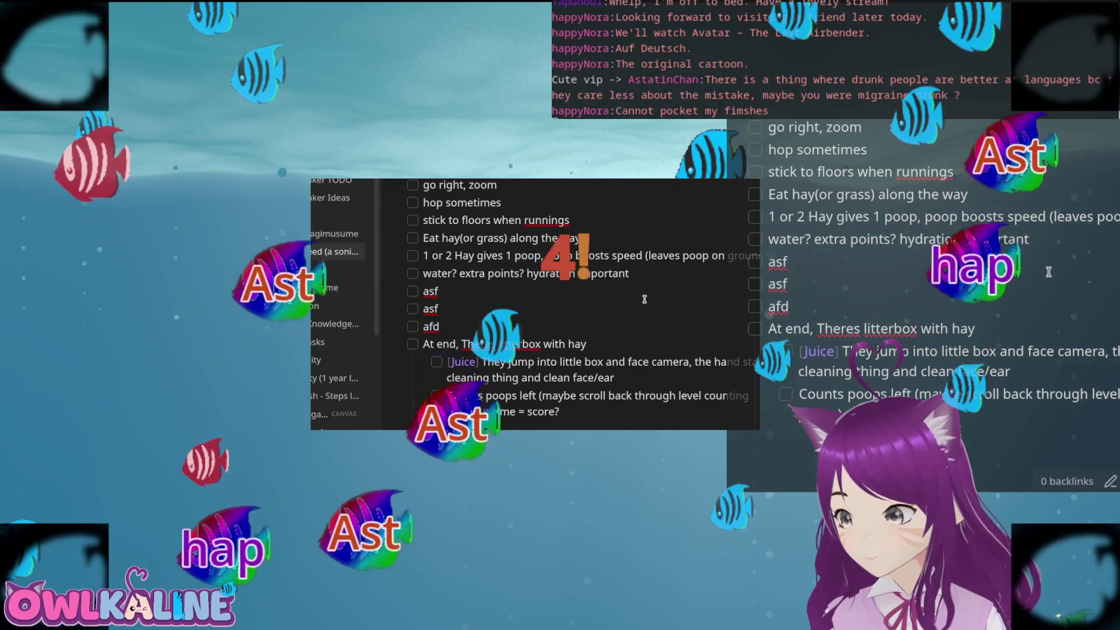
{"action": "key", "text": "ctrl+alt+t"}
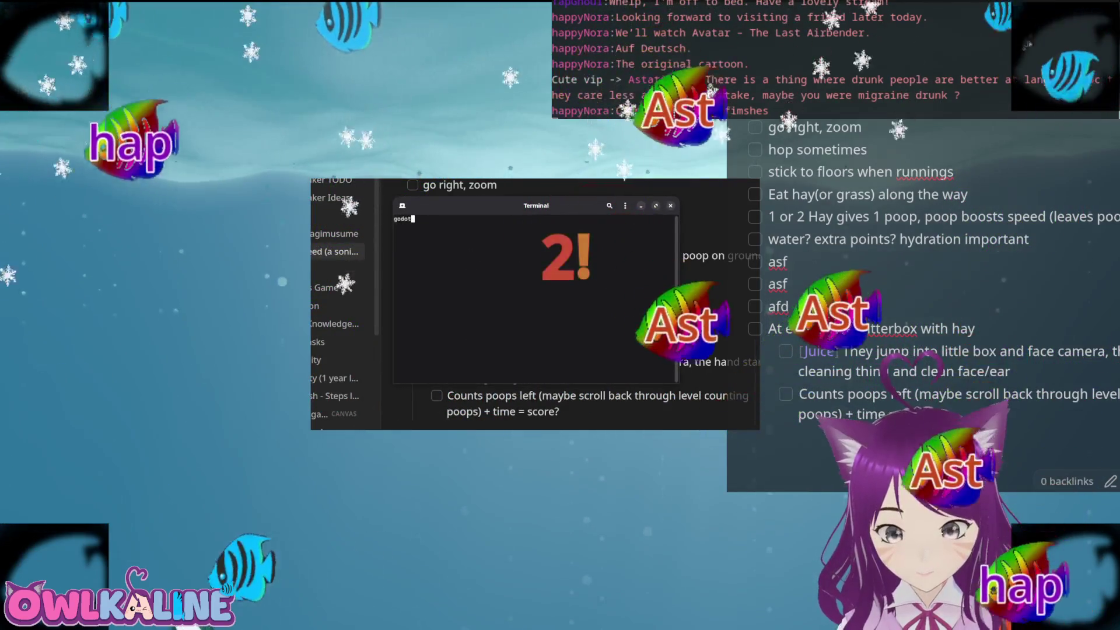
- Run obs-gamecapture on ./dvd-chat-overlay, then return the terminal to a centred floating window
{"action": "type", "text": "go"}
{"action": "key", "text": "BackSpace"}
{"action": "key", "text": "BackSpace"}
{"action": "type", "text": "obs-gamecaptu"}
{"action": "type", "text": "re ./dvd-chat-overlay/"}
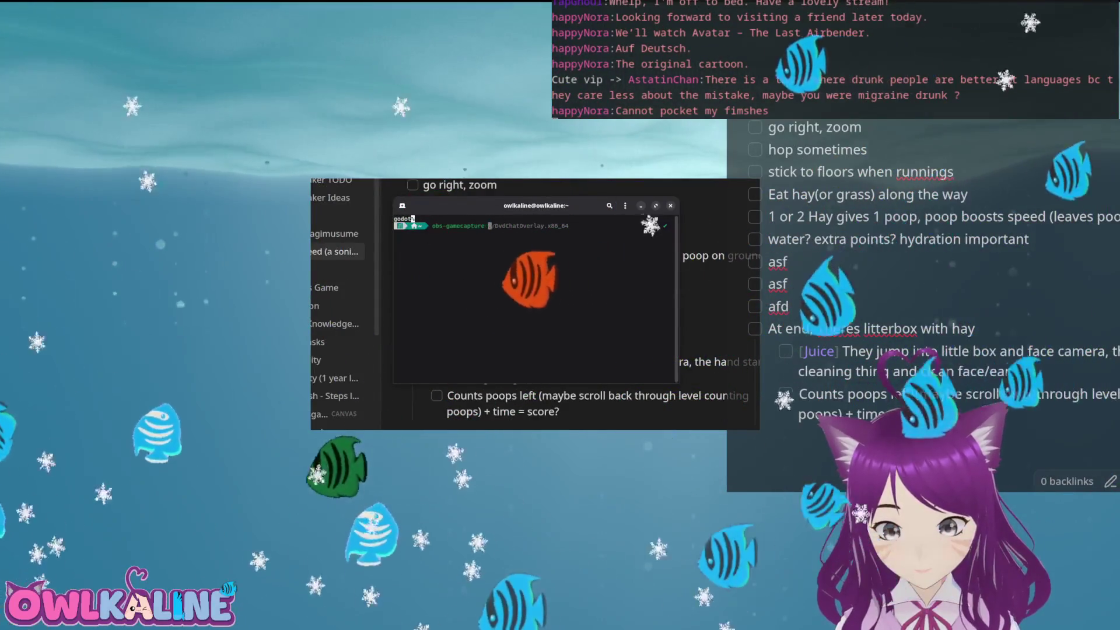
{"action": "key", "text": "BackSpace"}
{"action": "key", "text": "Return"}
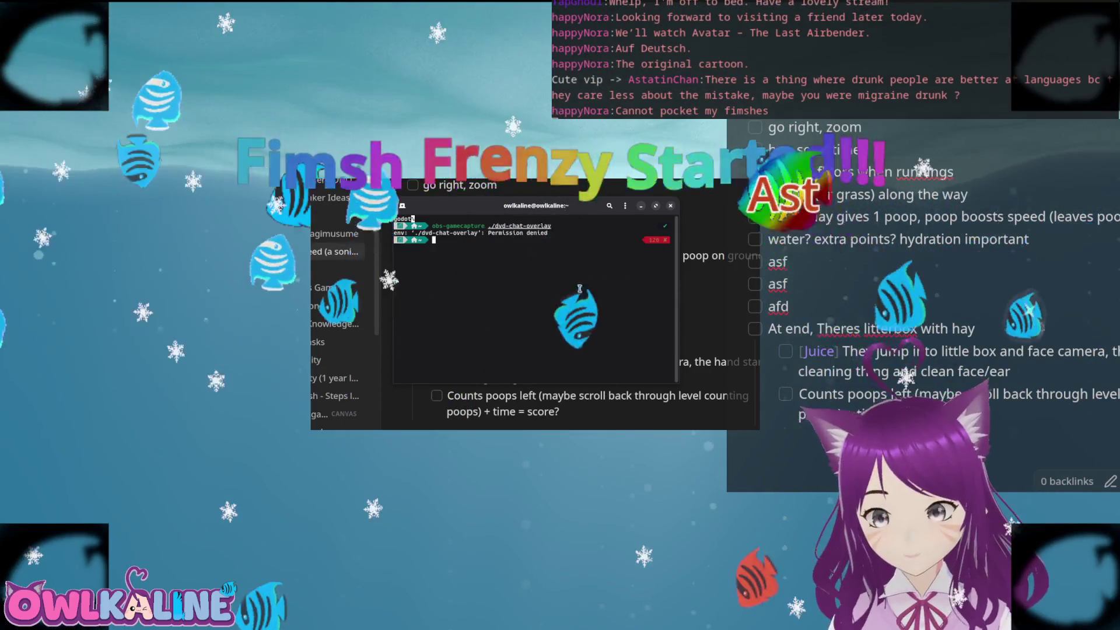
{"action": "key", "text": "super+Right"}
{"action": "key", "text": "super+Left"}
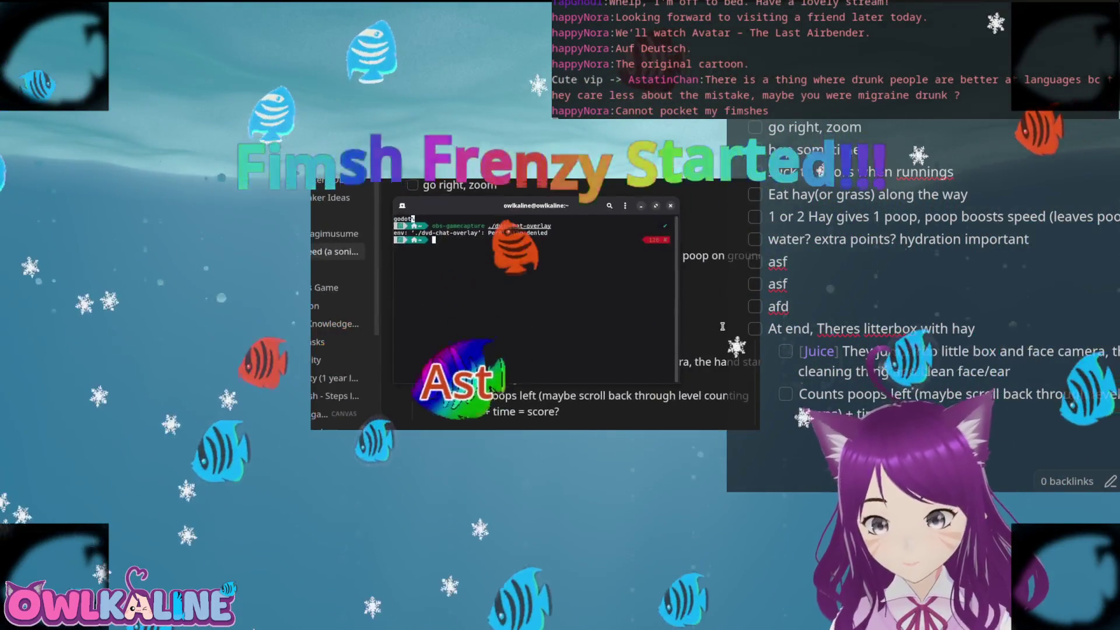
- Launch godot_latest under obs-gamecapture and open the DvdChatOverlay project
{"action": "type", "text": "obs-gamecapture godot_latest"}
{"action": "key", "text": "Tab"}
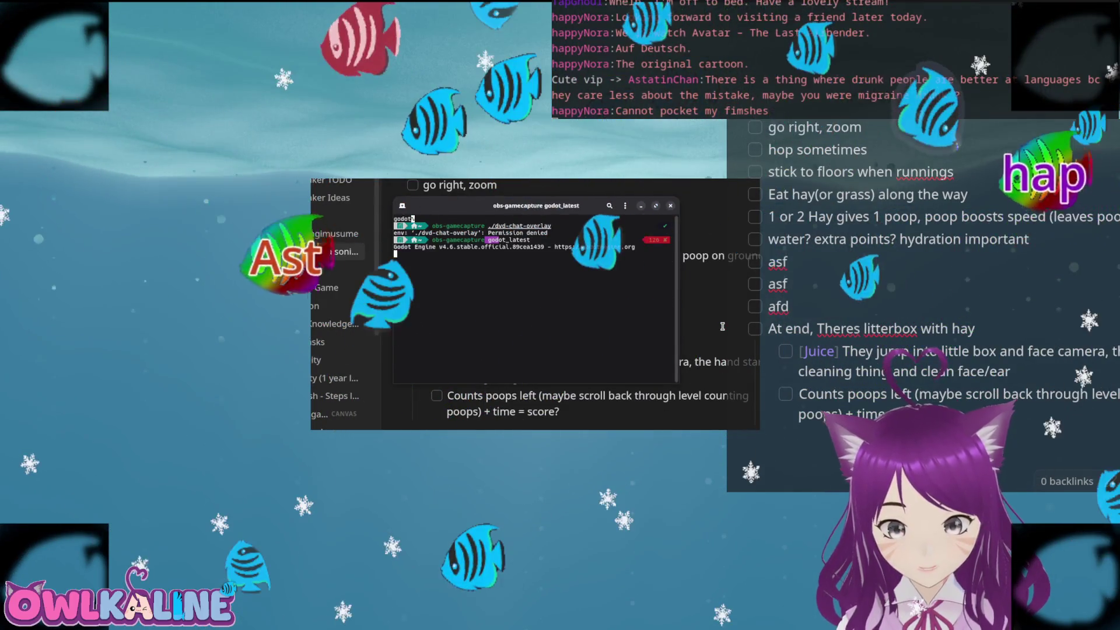
{"action": "key", "text": "Return"}
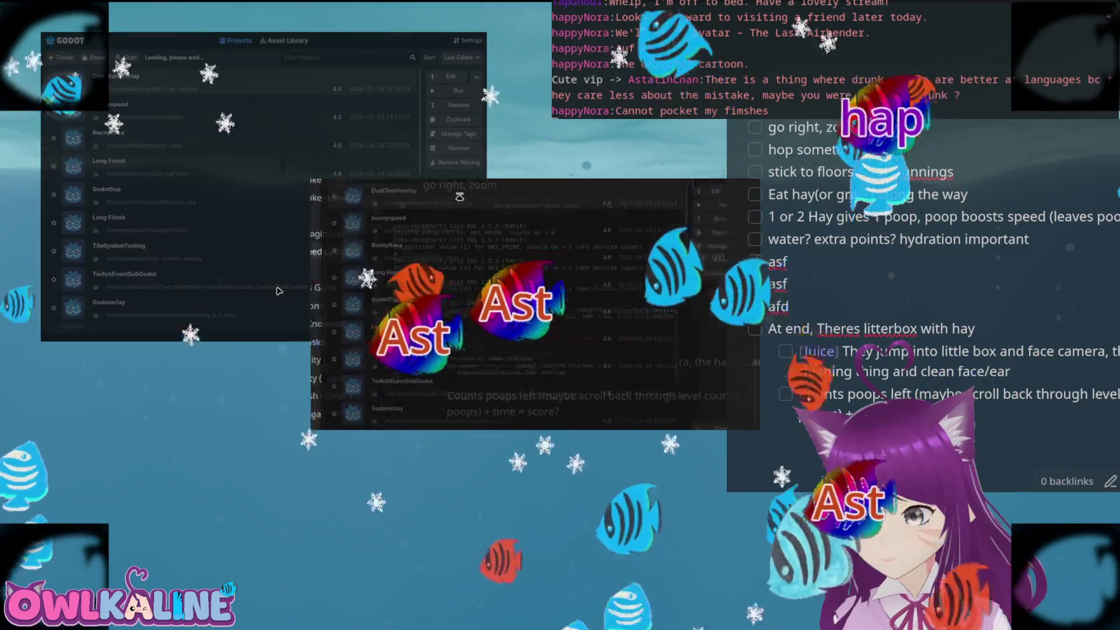
{"action": "double_click", "coordinate": [459, 197]}
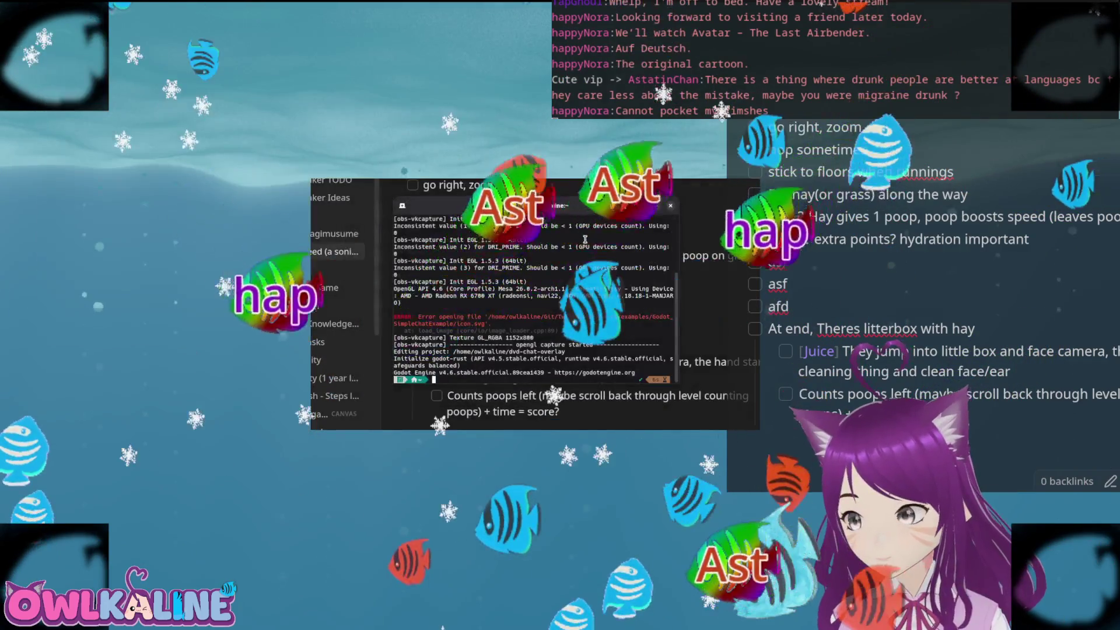
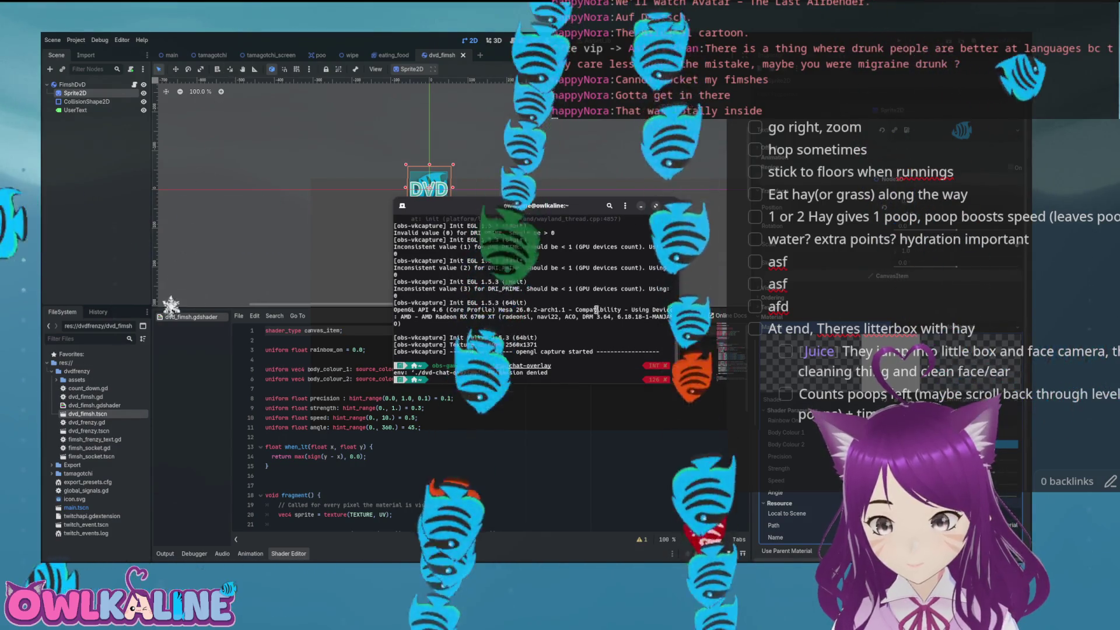
- Minimize the terminal and bring Godot forward on the dvd_fimsh script
{"action": "left_click", "coordinate": [671, 205]}
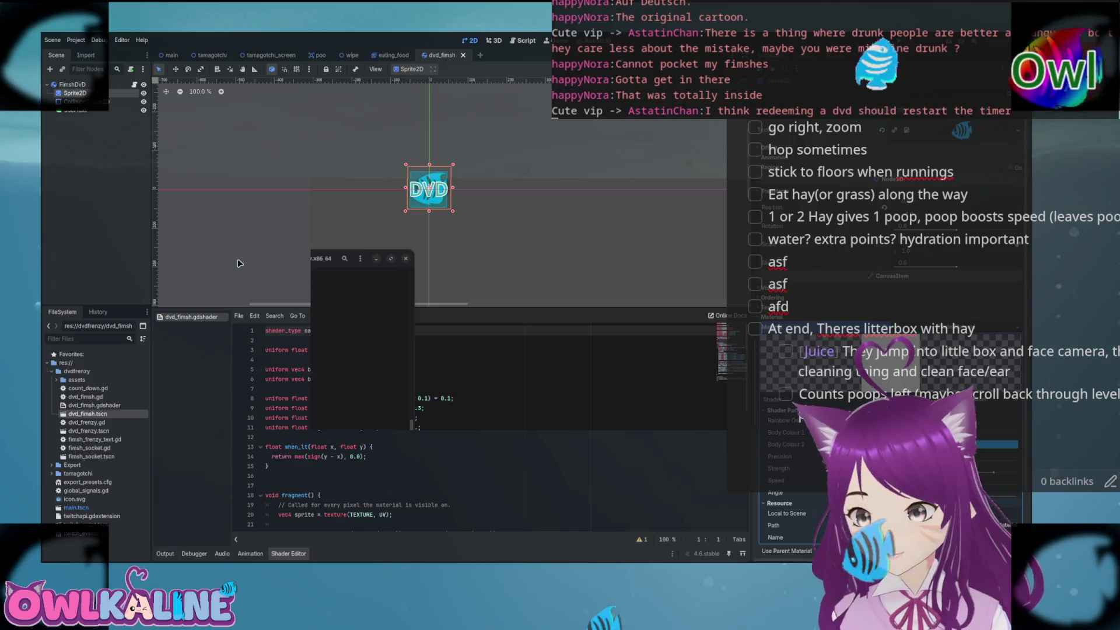
{"action": "left_click", "coordinate": [548, 366]}
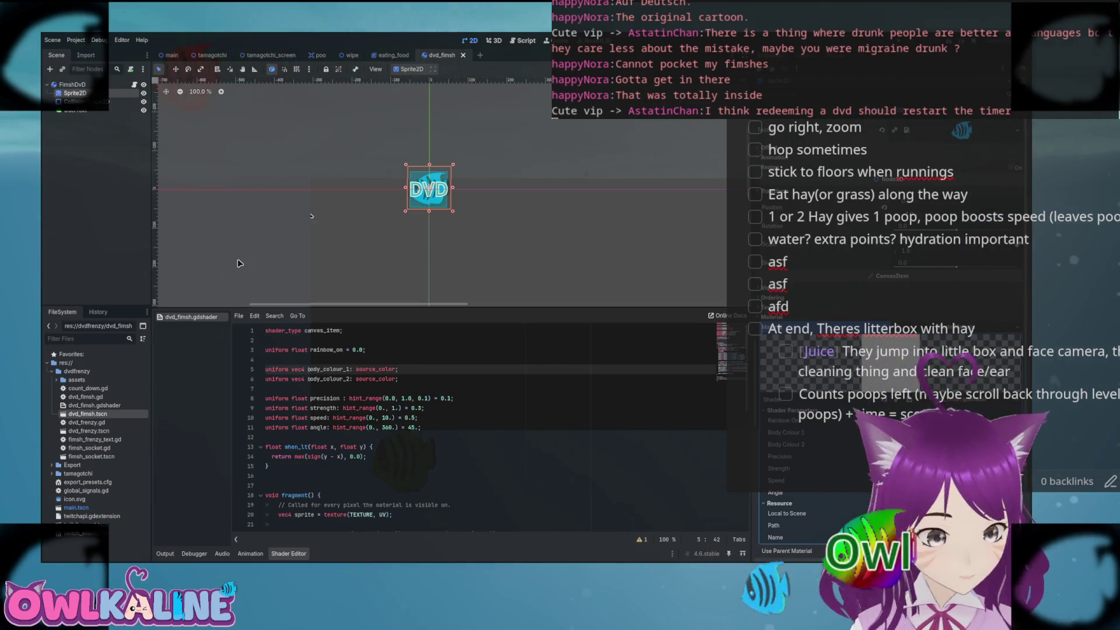
{"action": "key", "text": "ctrl+F3"}
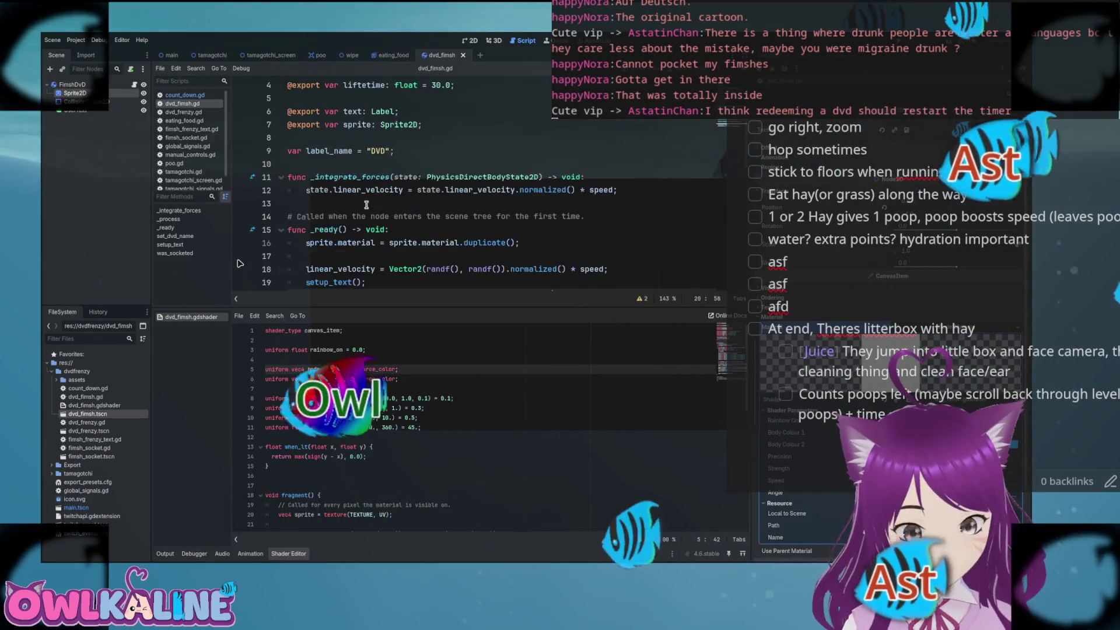
- Scroll through dvd_fimsh.gd to its export variable lines
{"action": "scroll", "coordinate": [392, 203], "scroll_direction": "down", "scroll_amount": 5}
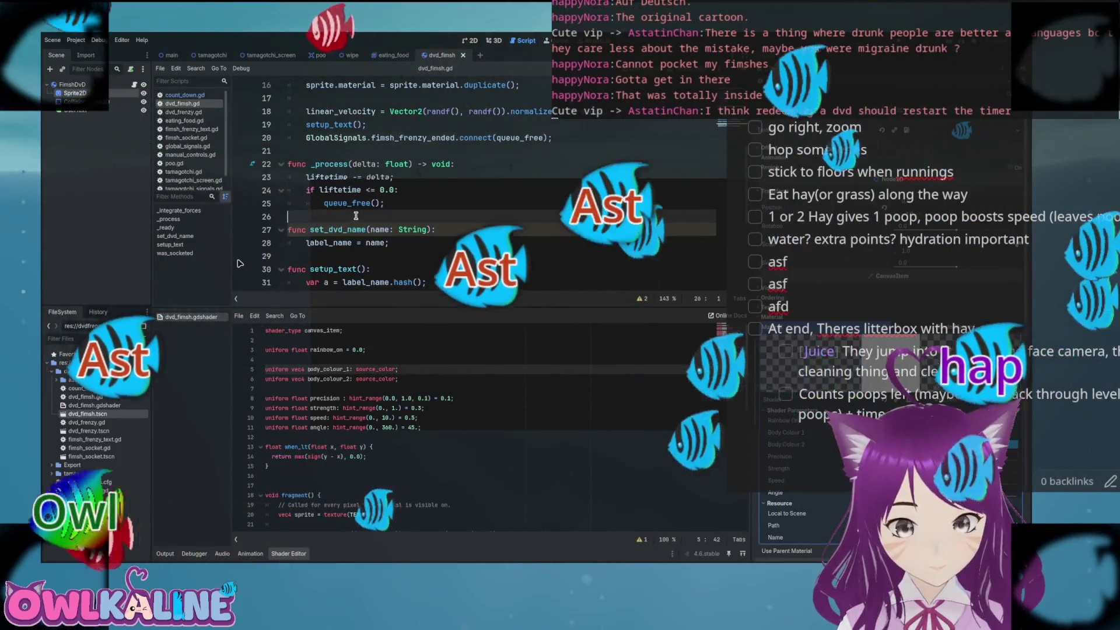
{"action": "scroll", "coordinate": [392, 203], "scroll_direction": "up", "scroll_amount": 3}
{"action": "left_click_drag", "start_coordinate": [423, 304], "coordinate": [424, 437]}
{"action": "scroll", "coordinate": [373, 193], "scroll_direction": "up", "scroll_amount": 3}
{"action": "left_click", "coordinate": [436, 125]}
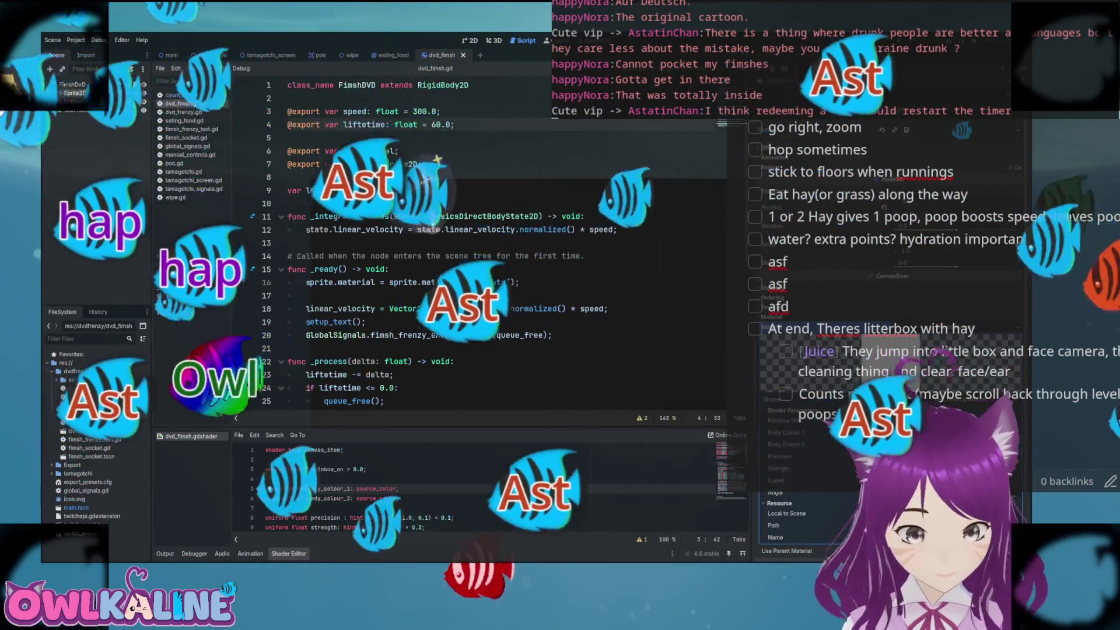
- Check the speed export line, then open the fimsh_socket scene with Ctrl+Shift+T
{"action": "scroll", "coordinate": [402, 211], "scroll_direction": "down", "scroll_amount": 4}
{"action": "scroll", "coordinate": [403, 212], "scroll_direction": "down", "scroll_amount": 3}
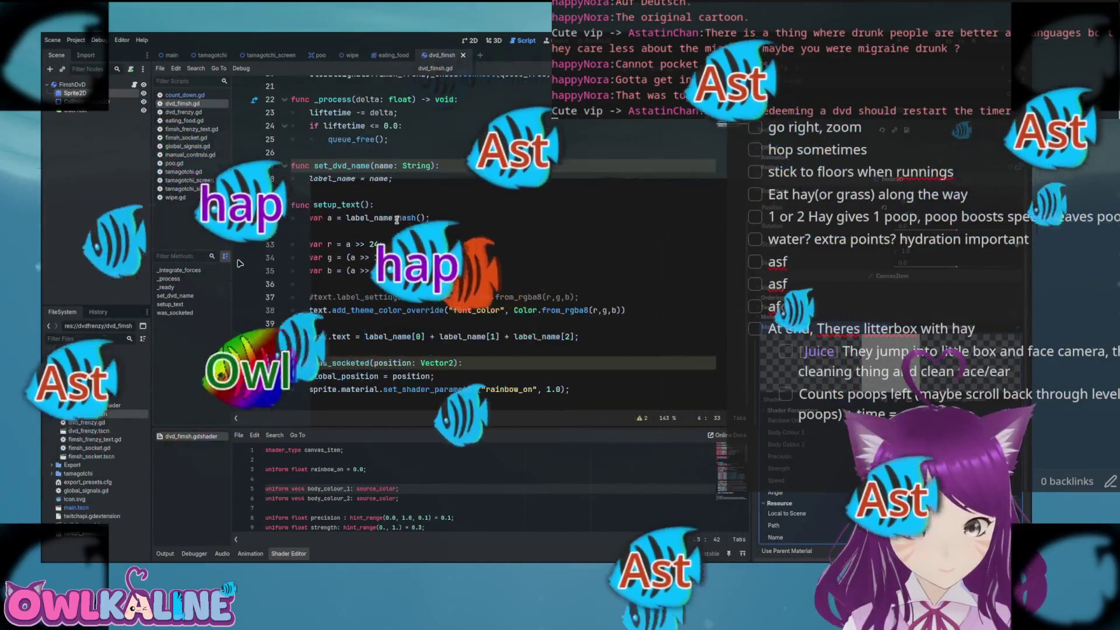
{"action": "scroll", "coordinate": [239, 264], "scroll_direction": "up", "scroll_amount": 7}
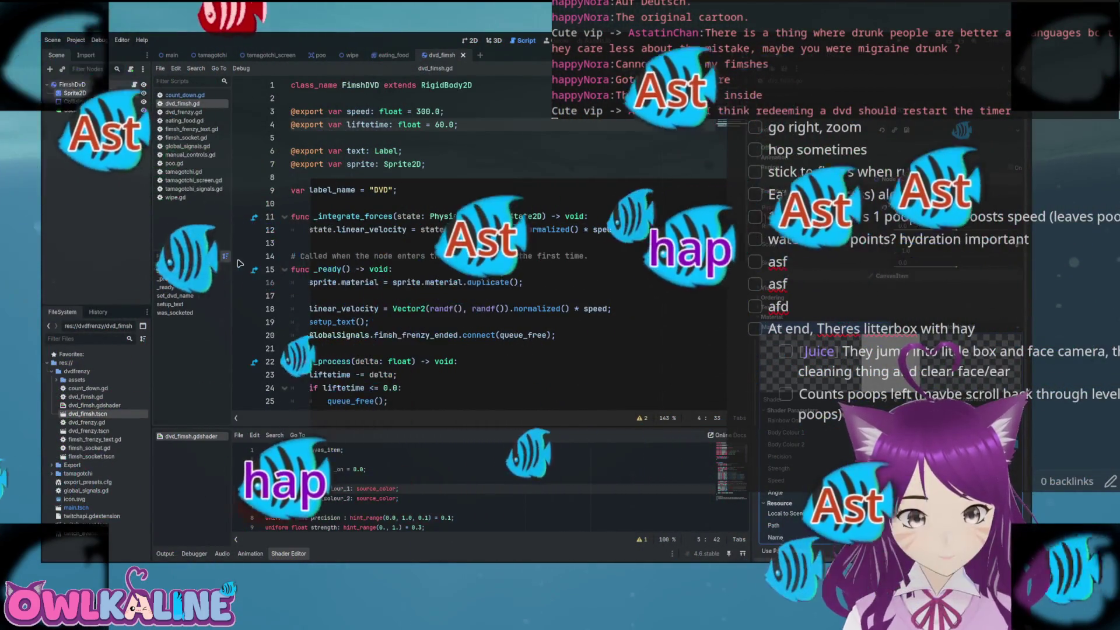
{"action": "key", "text": "Up"}
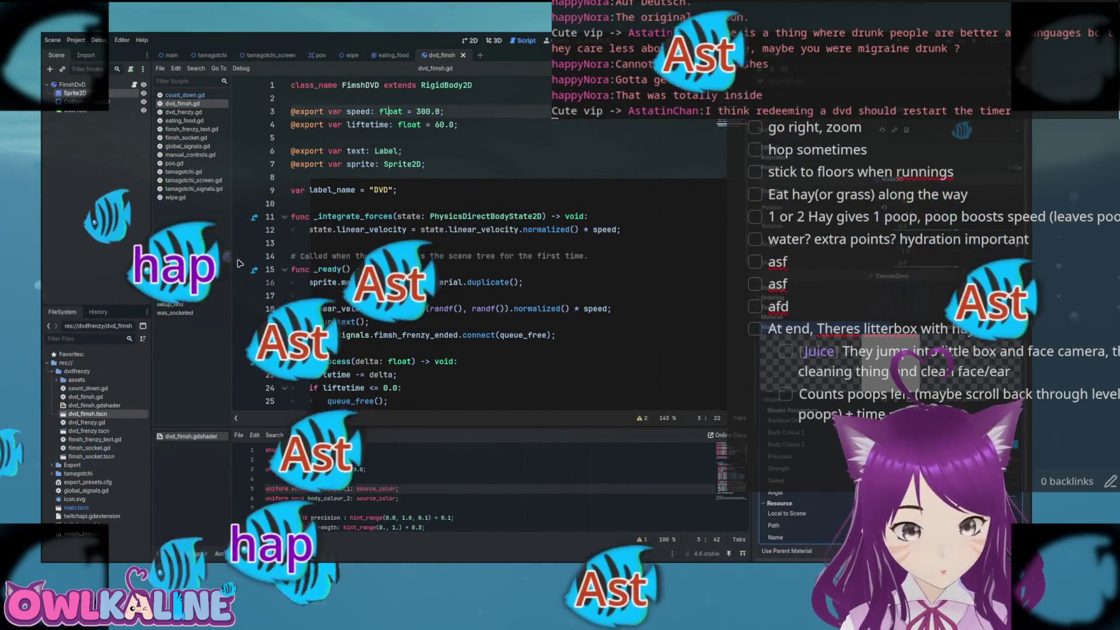
{"action": "key", "text": "ctrl+shift+t"}
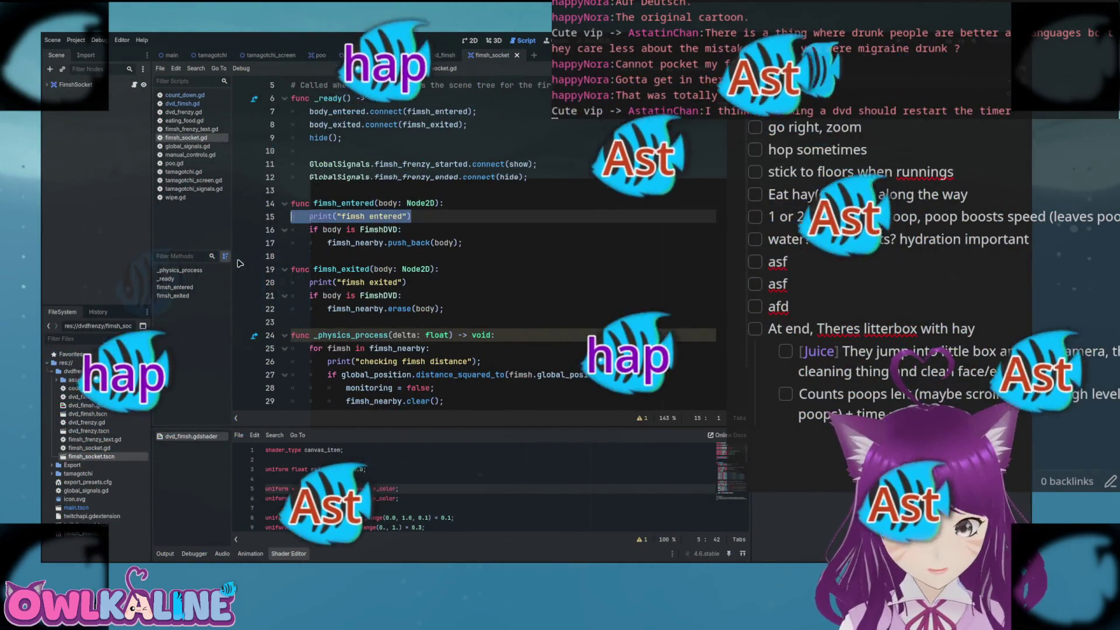
- Delete the fimsh entered, fimsh exited and distance-check print lines, then save
{"action": "key", "text": "ctrl+shift+k"}
{"action": "key", "text": "Down"}
{"action": "key", "text": "Down"}
{"action": "key", "text": "ctrl+shift+k"}
{"action": "key", "text": "Down"}
{"action": "key", "text": "Down"}
{"action": "key", "text": "Down"}
{"action": "key", "text": "Down"}
{"action": "key", "text": "Down"}
{"action": "key", "text": "End"}
{"action": "key", "text": "shift+Home"}
{"action": "key", "text": "BackSpace"}
{"action": "key", "text": "BackSpace"}
{"action": "key", "text": "BackSpace"}
{"action": "key", "text": "BackSpace"}
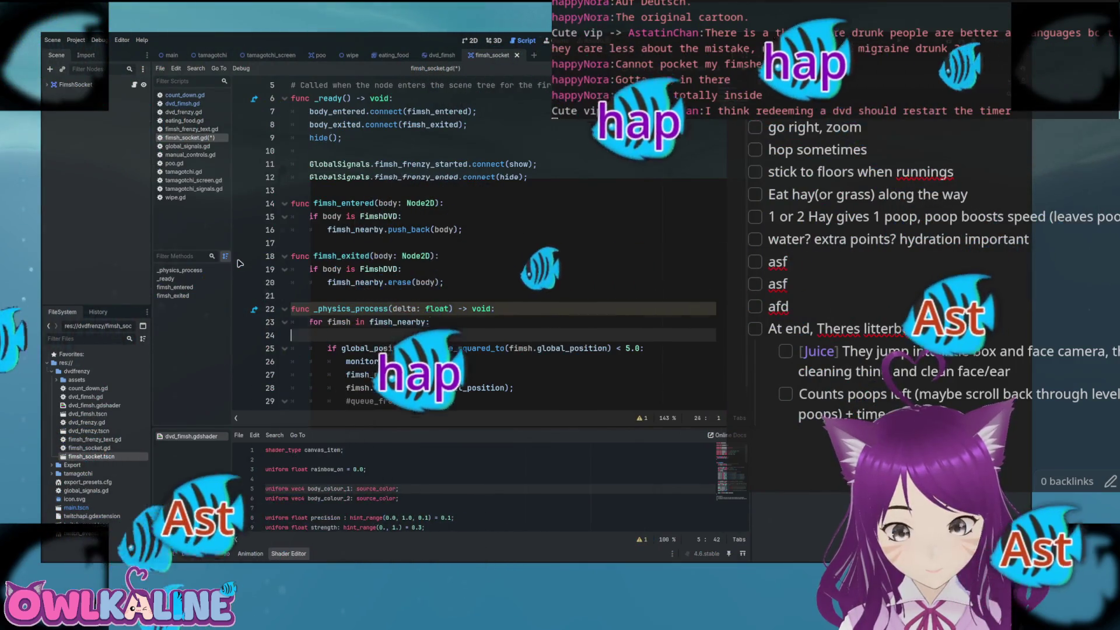
{"action": "key", "text": "ctrl+s"}
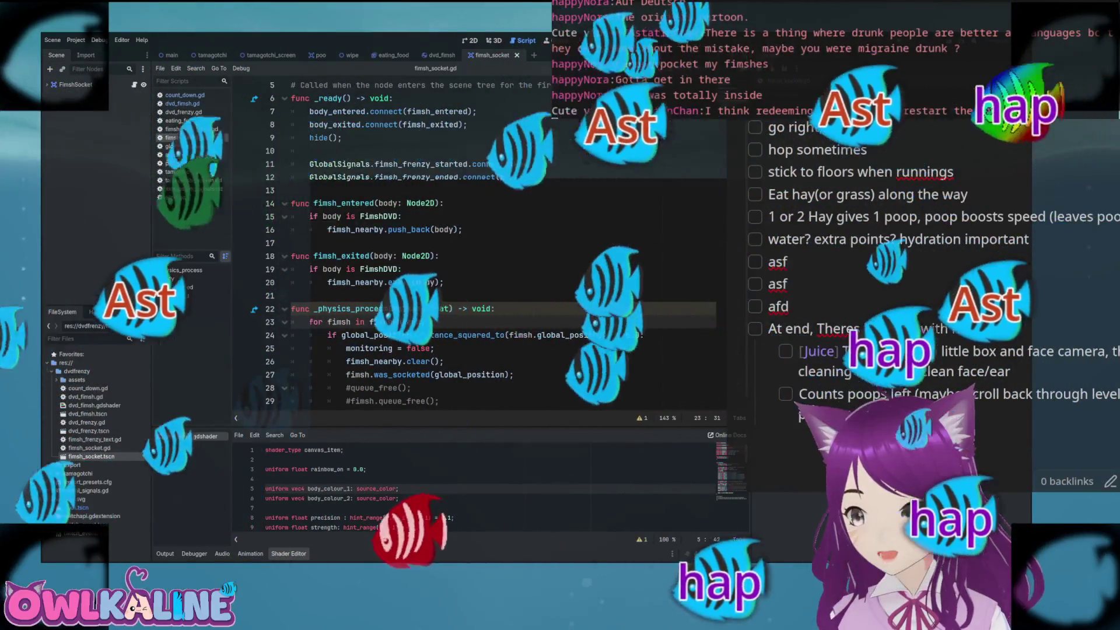
- Inspect line 27's global_position, was_socketed call and fimsh references
{"action": "scroll", "coordinate": [457, 245], "scroll_direction": "down", "scroll_amount": 1}
{"action": "left_click", "coordinate": [458, 237]}
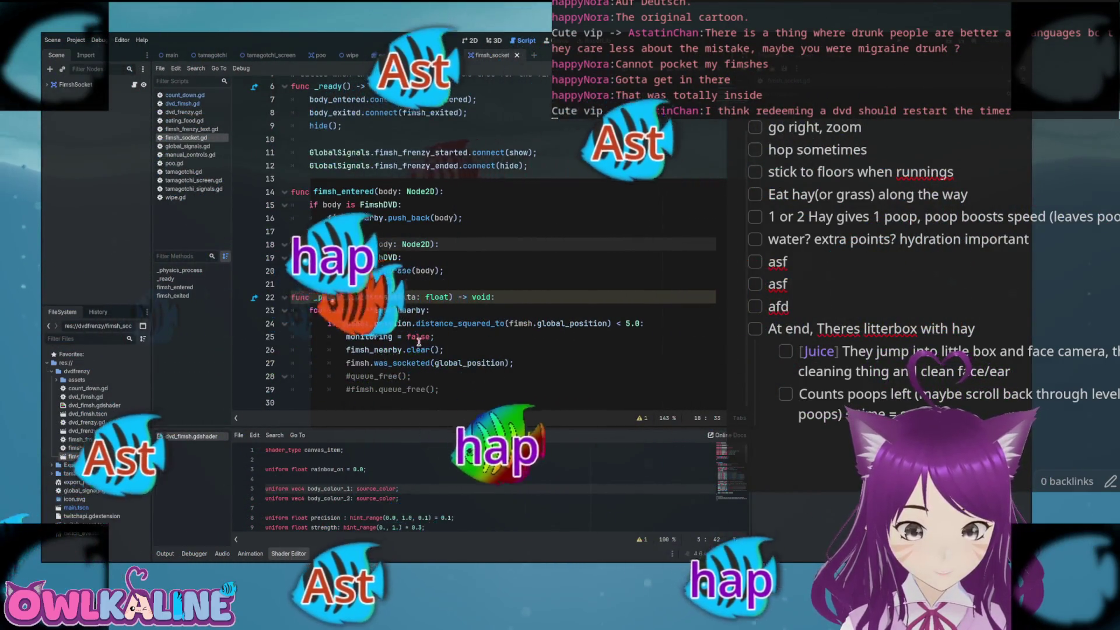
{"action": "double_click", "coordinate": [456, 362]}
{"action": "left_click", "coordinate": [416, 363]}
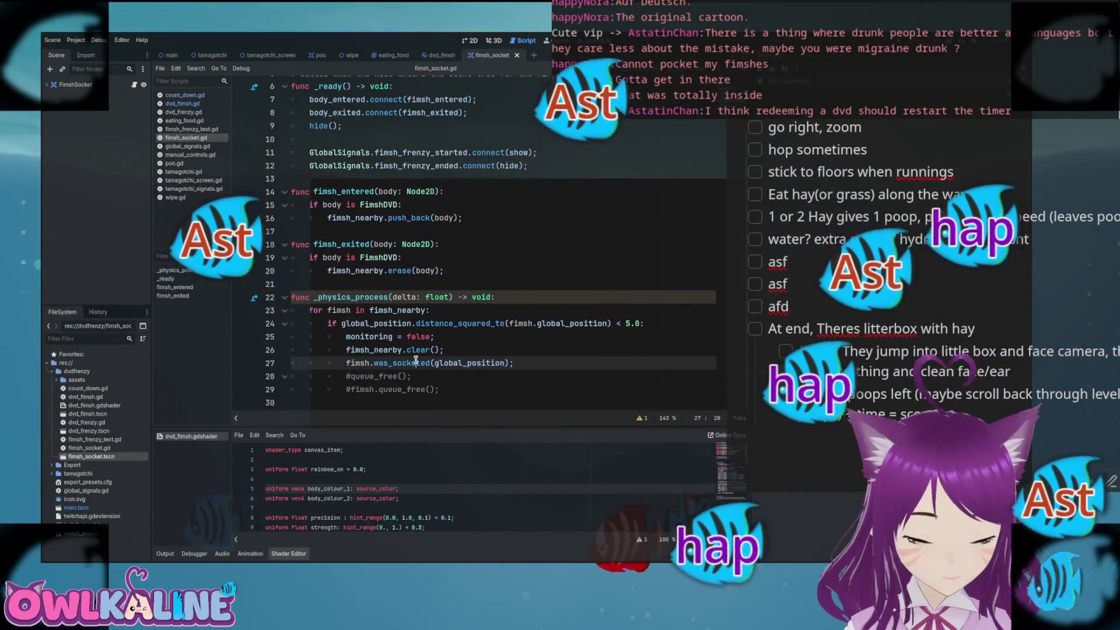
{"action": "double_click", "coordinate": [433, 363]}
{"action": "double_click", "coordinate": [358, 363]}
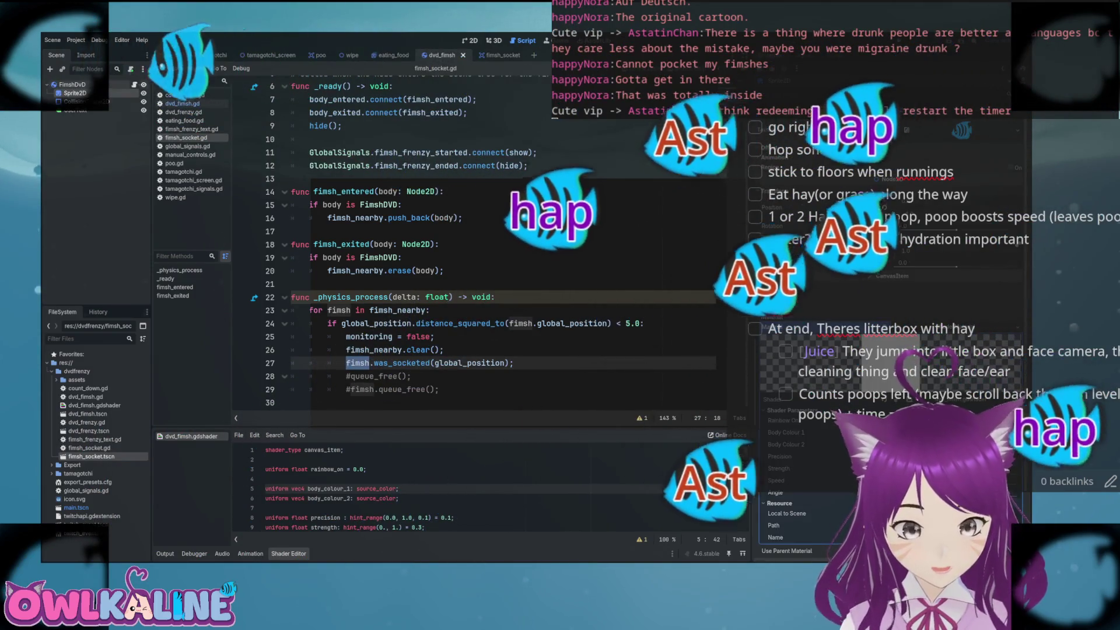
- In dvd_fimsh.gd, add a blank line after the rainbow shader line in was_socketed
{"action": "left_click", "coordinate": [437, 55]}
{"action": "scroll", "coordinate": [377, 230], "scroll_direction": "down", "scroll_amount": 4}
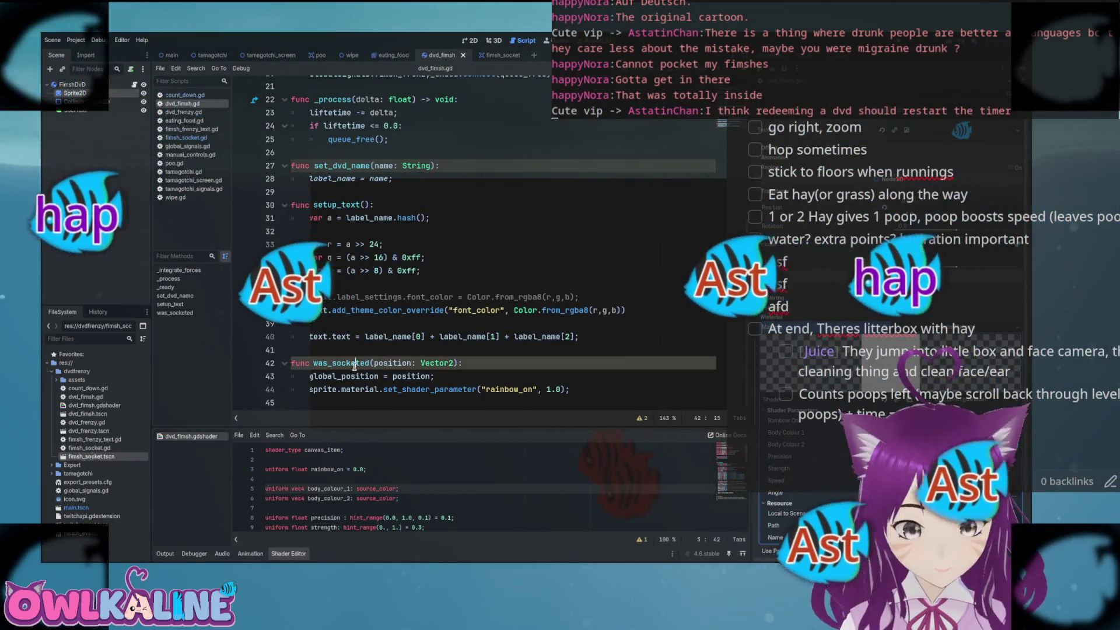
{"action": "left_click", "coordinate": [393, 389]}
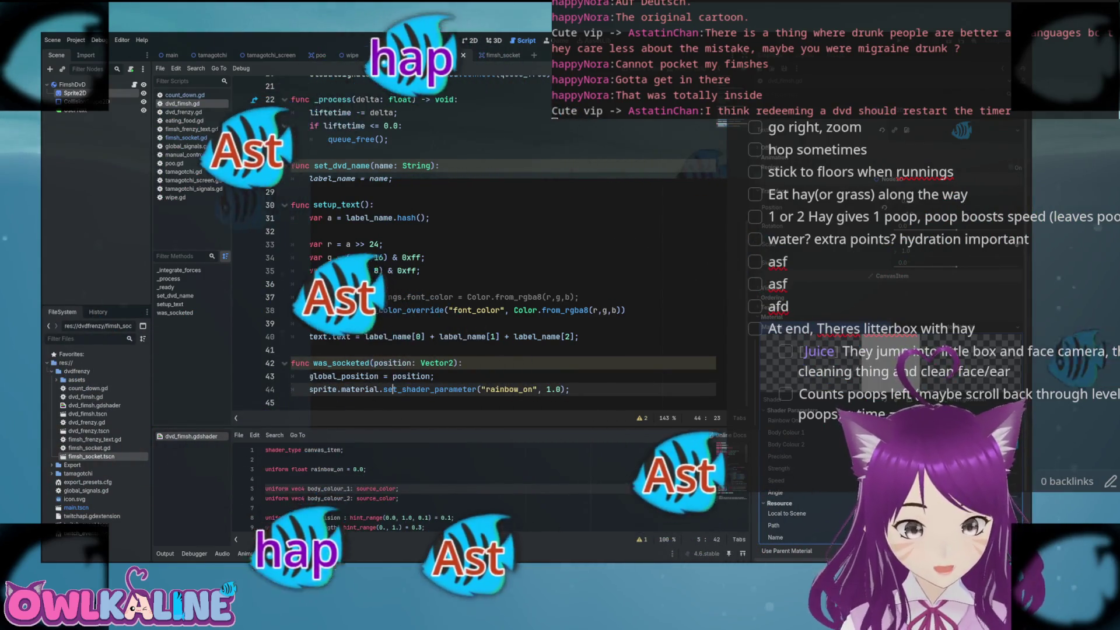
{"action": "scroll", "coordinate": [370, 251], "scroll_direction": "up", "scroll_amount": 6}
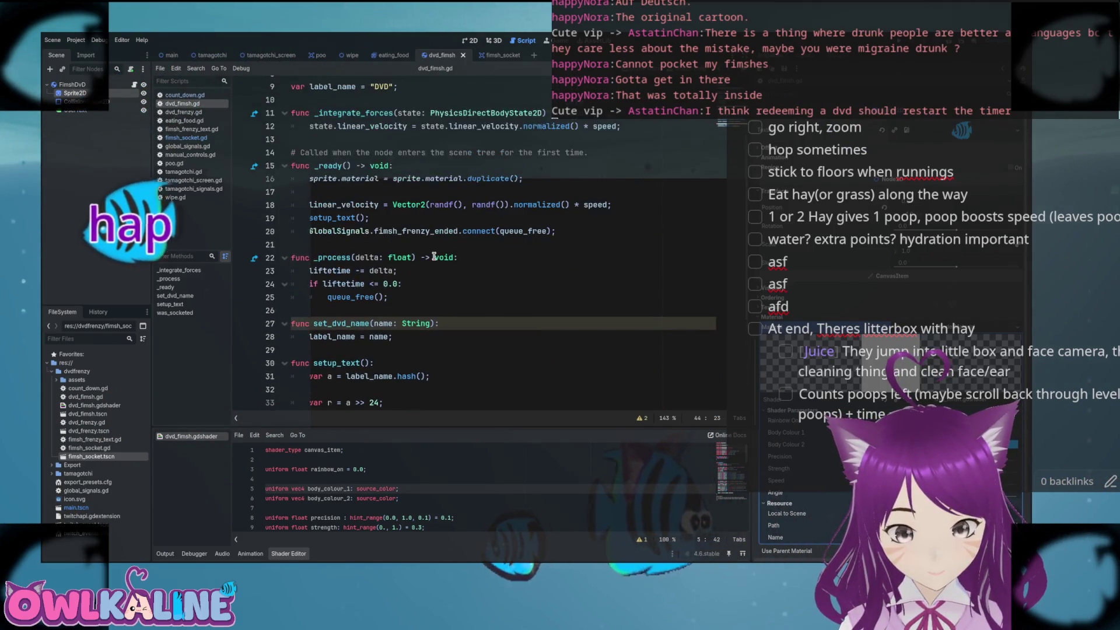
{"action": "scroll", "coordinate": [433, 257], "scroll_direction": "down", "scroll_amount": 7}
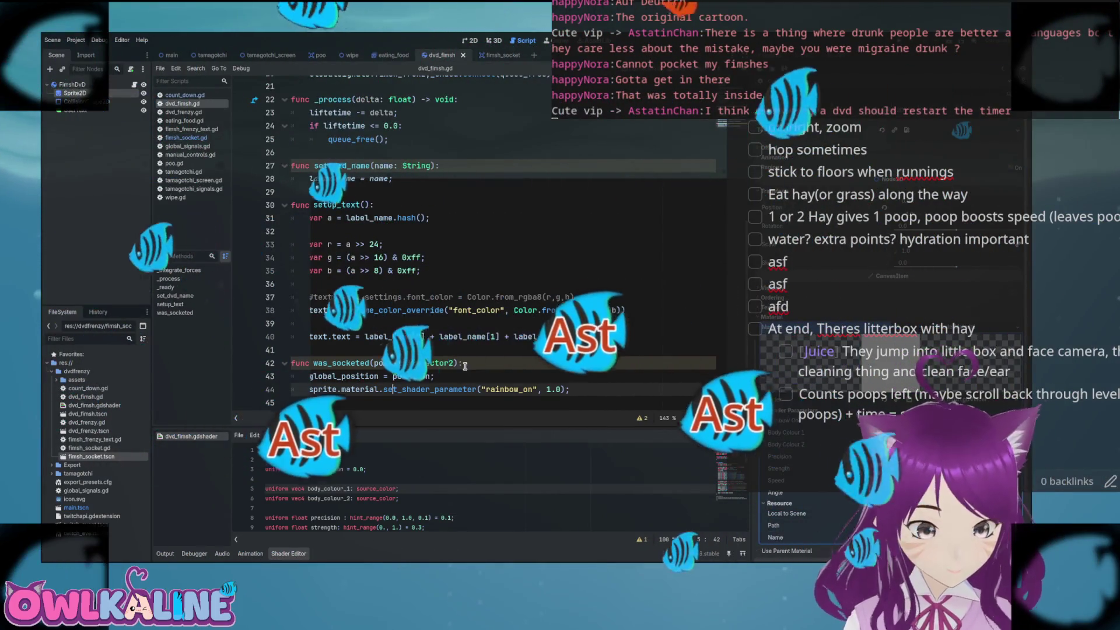
{"action": "left_click", "coordinate": [603, 389]}
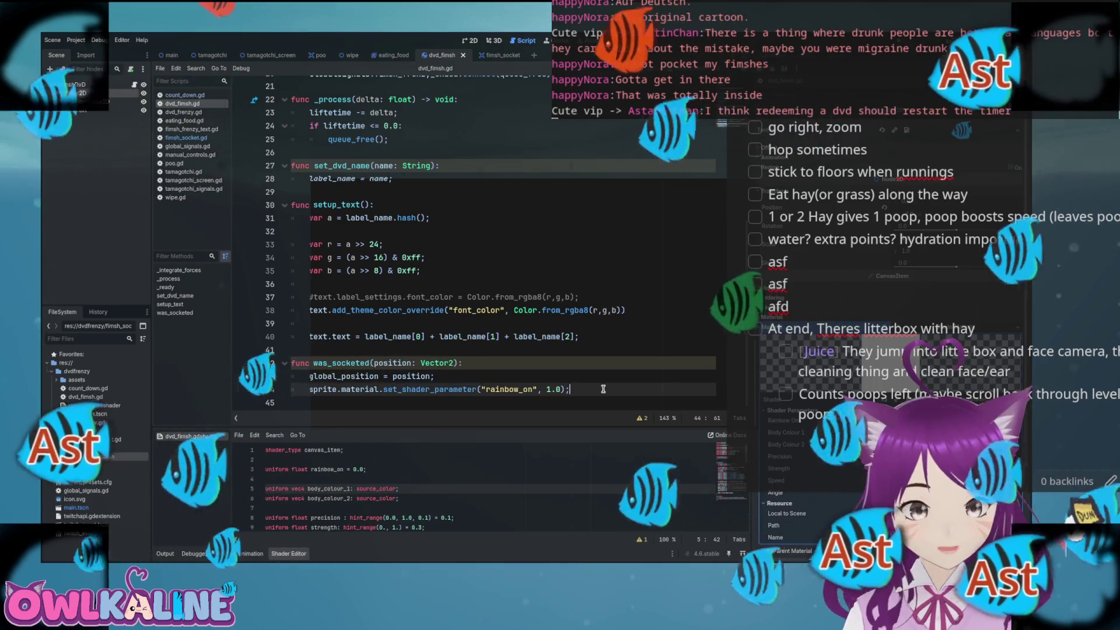
{"action": "key", "text": "Return"}
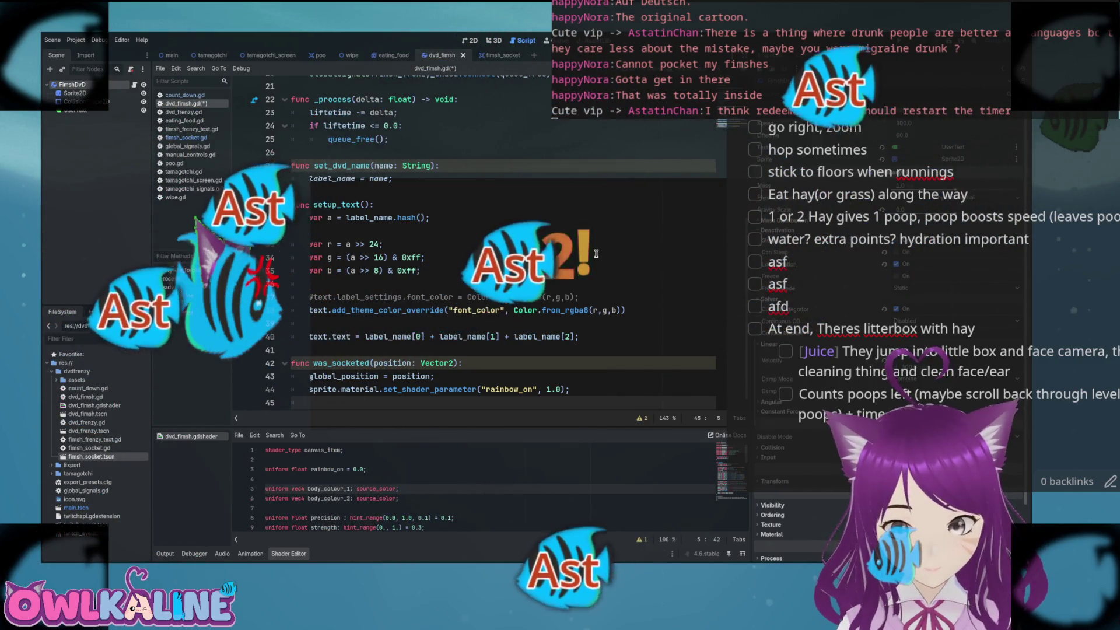
{"action": "scroll", "coordinate": [596, 254], "scroll_direction": "down", "scroll_amount": 1}
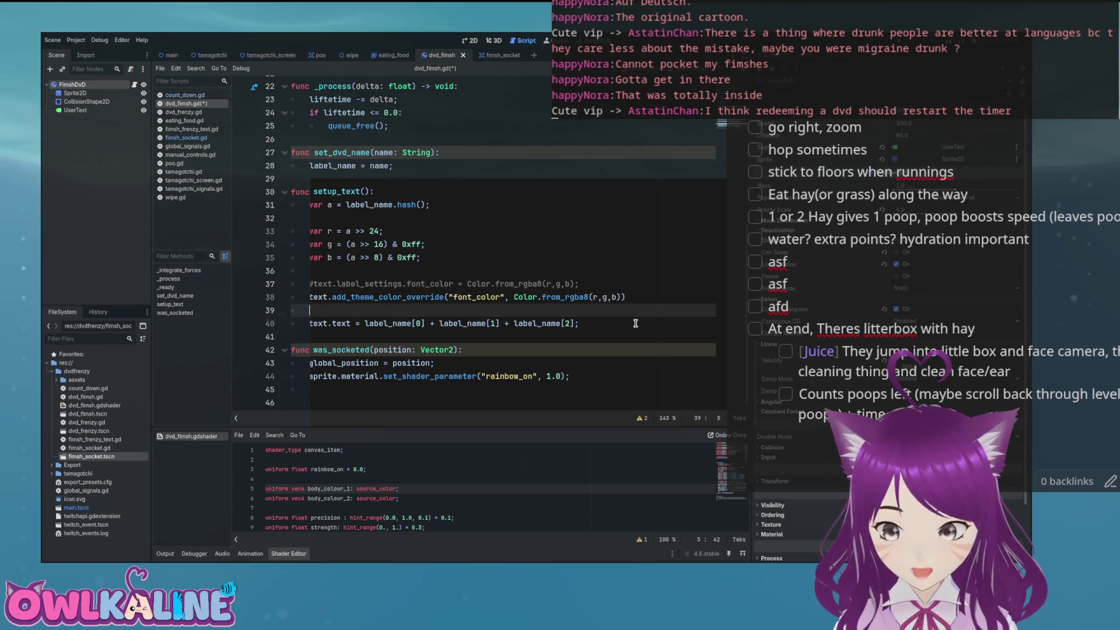
- Add freeze = true to was_socketed via autocomplete
{"action": "scroll", "coordinate": [619, 383], "scroll_direction": "down", "scroll_amount": 1}
{"action": "type", "text": "fr"}
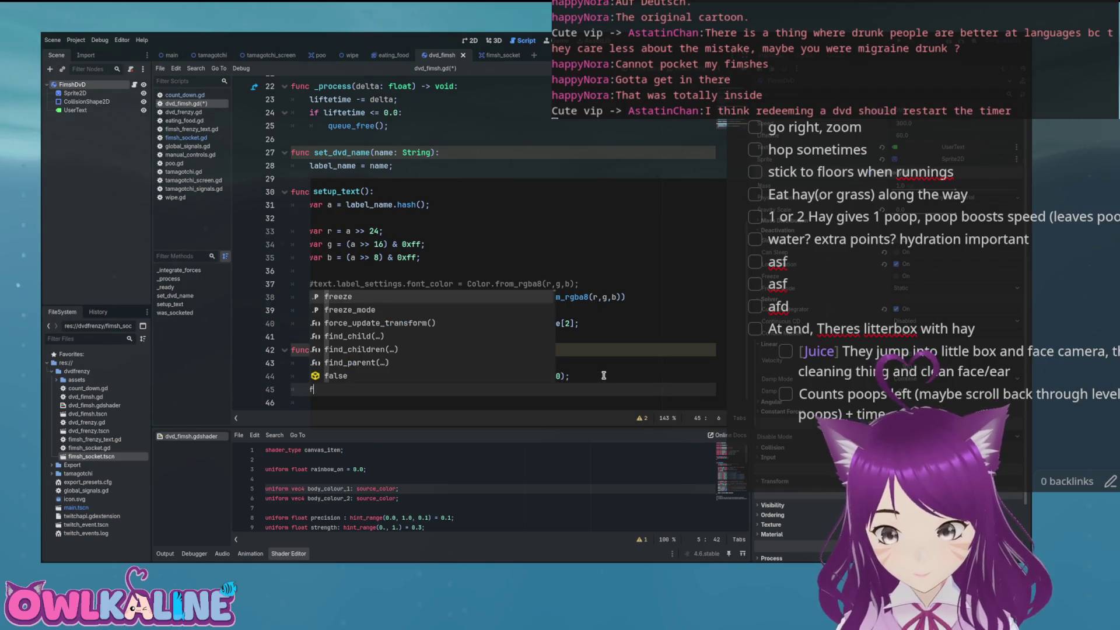
{"action": "key", "text": "Return"}
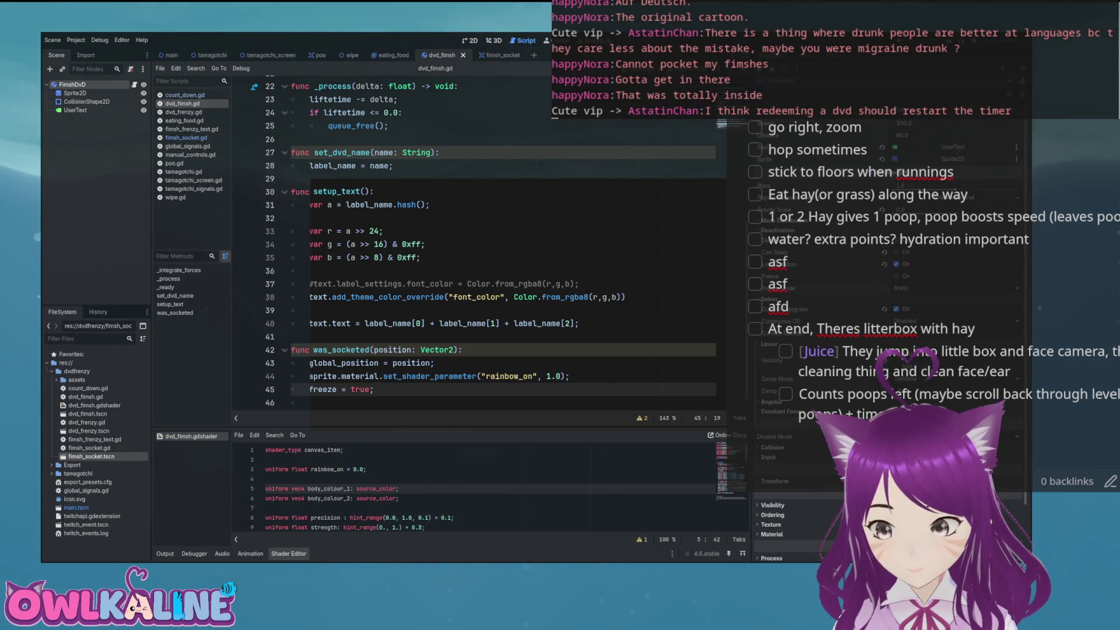
{"action": "left_click", "coordinate": [516, 327]}
{"action": "left_click", "coordinate": [513, 376]}
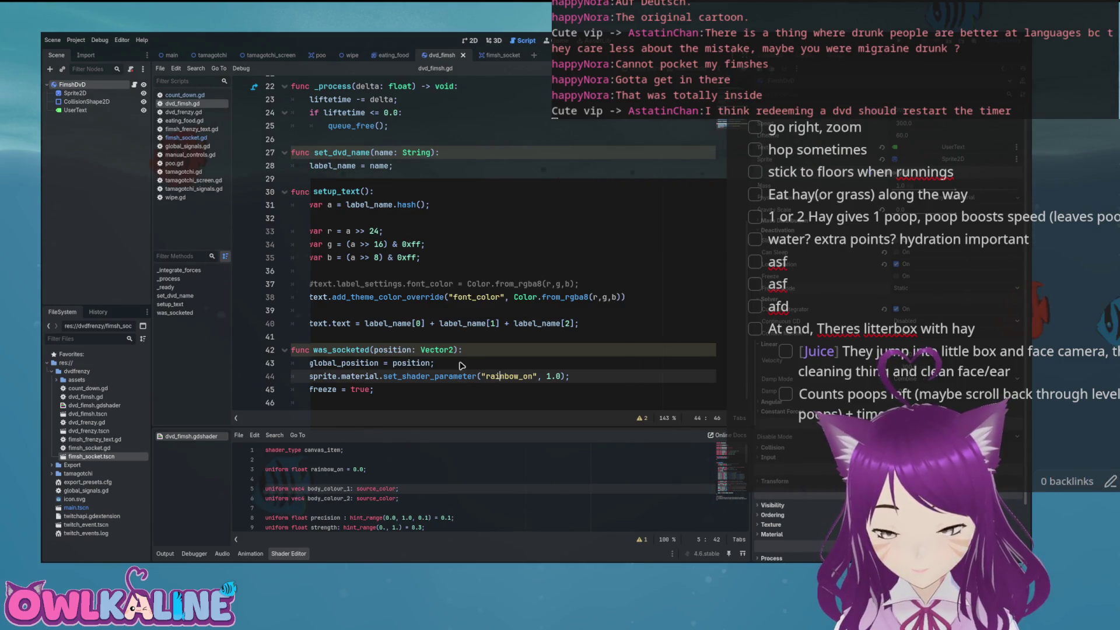
- Ctrl-drag the CollisionShape2D node into the script to export collision_shape_2d
{"action": "left_click", "coordinate": [86, 101]}
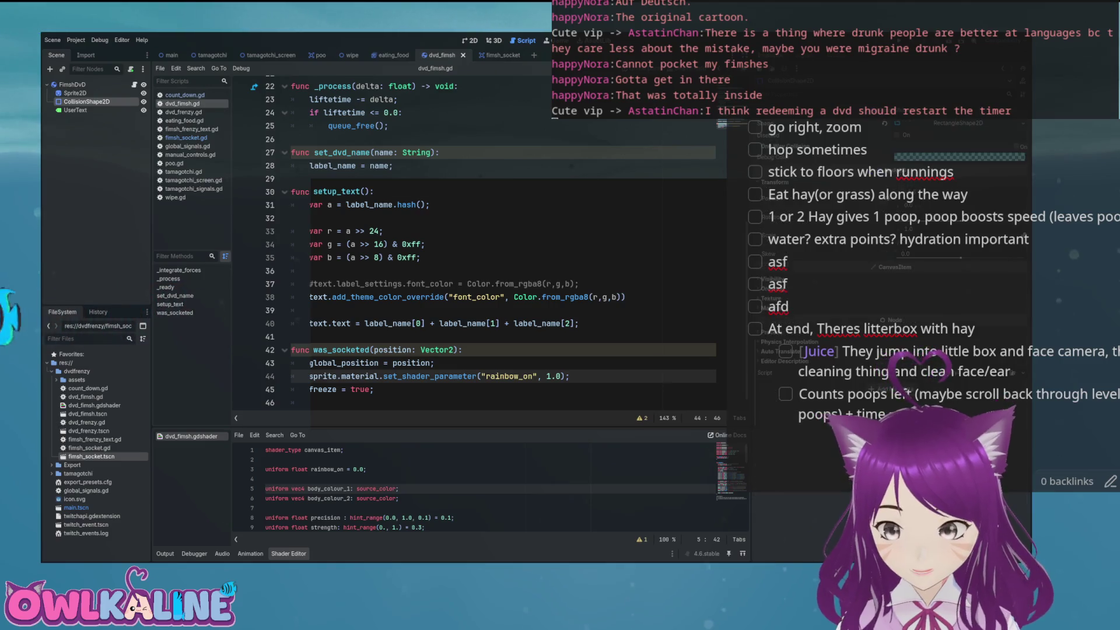
{"action": "left_click", "coordinate": [73, 84]}
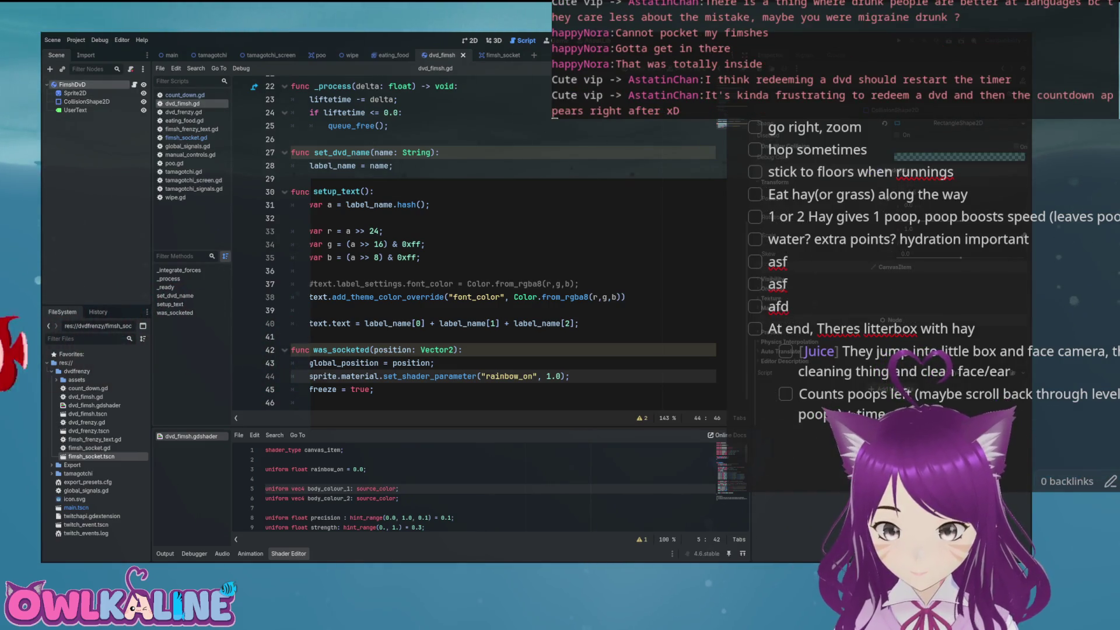
{"action": "key", "text": "Down"}
{"action": "key", "text": "Down"}
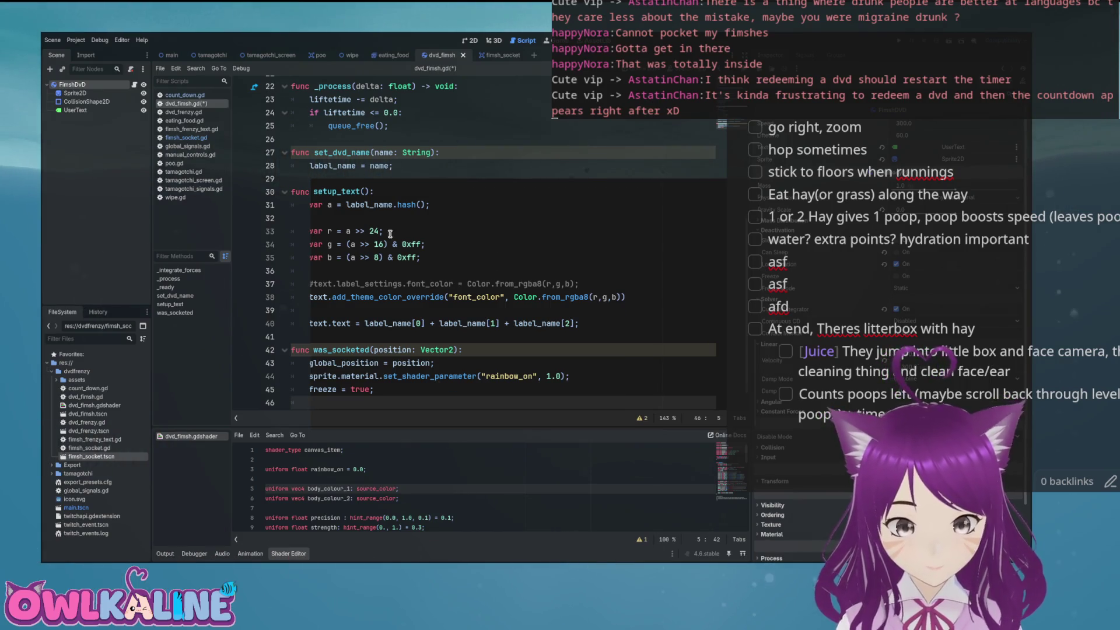
{"action": "scroll", "coordinate": [389, 234], "scroll_direction": "up", "scroll_amount": 7}
{"action": "mouse_move", "coordinate": [87, 101]}
{"action": "left_mouse_down"}
{"action": "mouse_move", "coordinate": [426, 164]}
{"action": "mouse_move", "coordinate": [401, 189]}
{"action": "left_mouse_up"}
{"action": "scroll", "coordinate": [484, 269], "scroll_direction": "down", "scroll_amount": 8}
- Add collision_shape_2d.disabled = true below the freeze line
{"action": "left_click", "coordinate": [425, 365]}
{"action": "key", "text": "Return"}
{"action": "type", "text": "collision_shape_2d"}
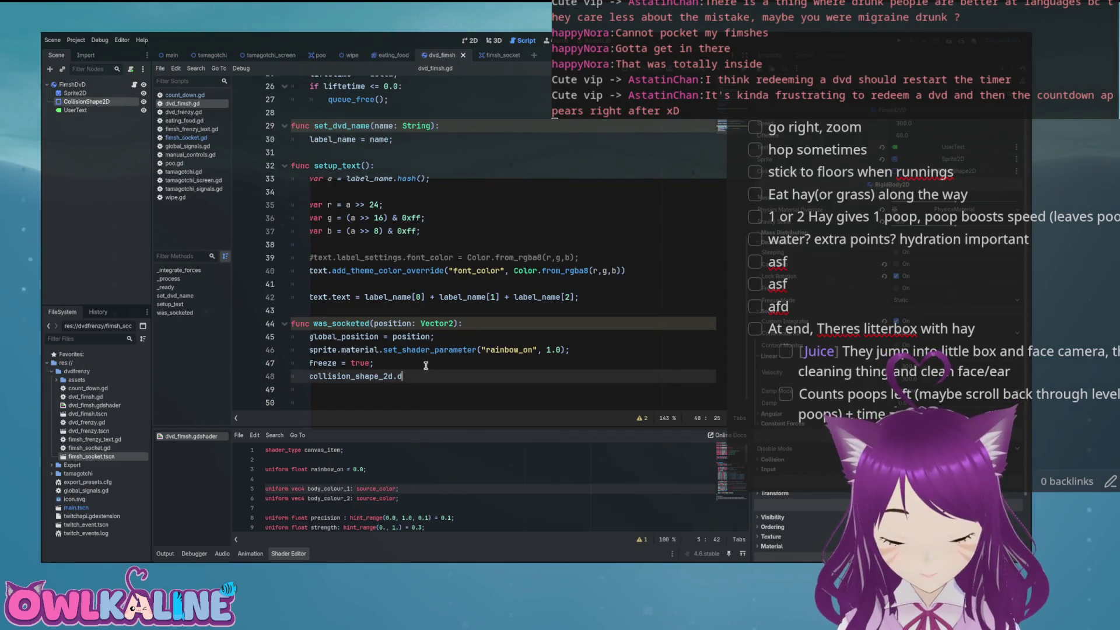
{"action": "type", "text": "led = true;"}
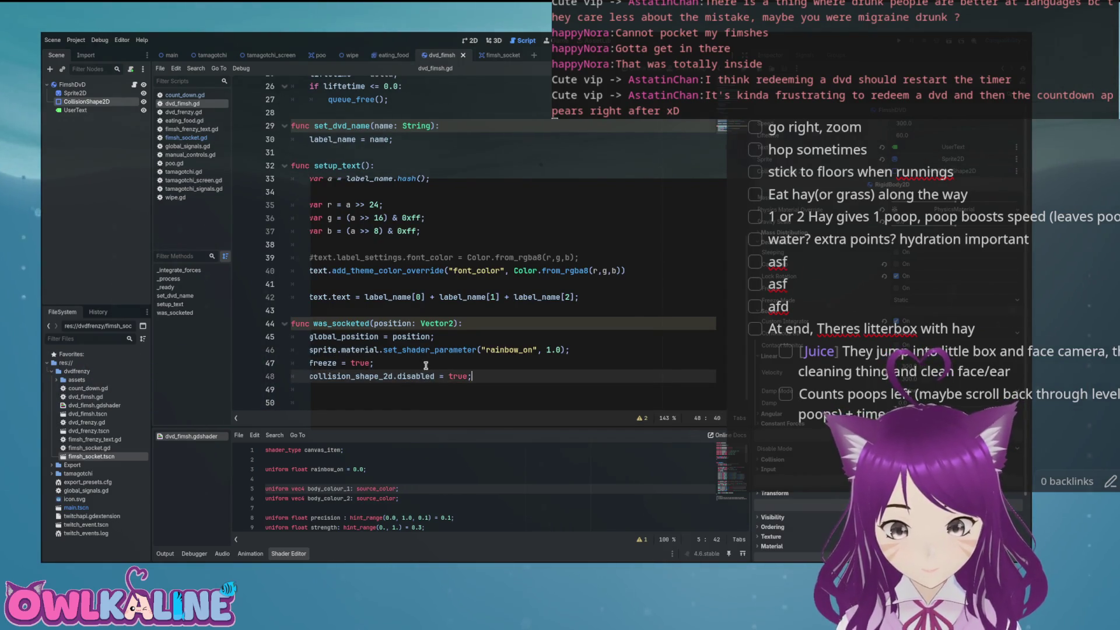
{"action": "left_click", "coordinate": [438, 336]}
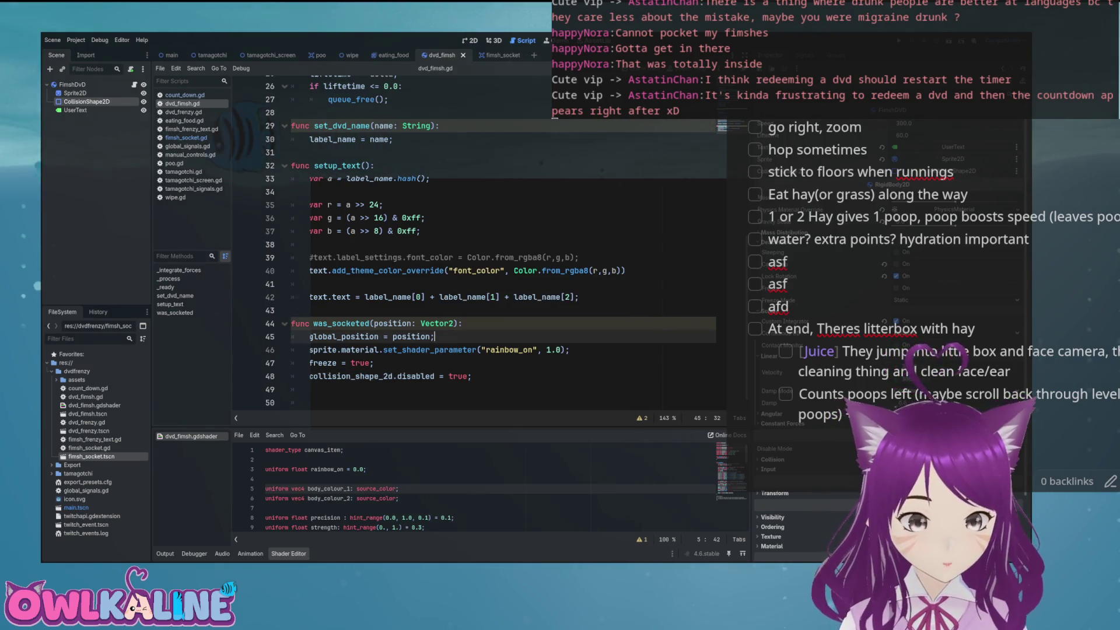
{"action": "key", "text": "ctrl+shift+Tab"}
{"action": "key", "text": "ctrl+shift+Tab"}
{"action": "key", "text": "ctrl+shift+Tab"}
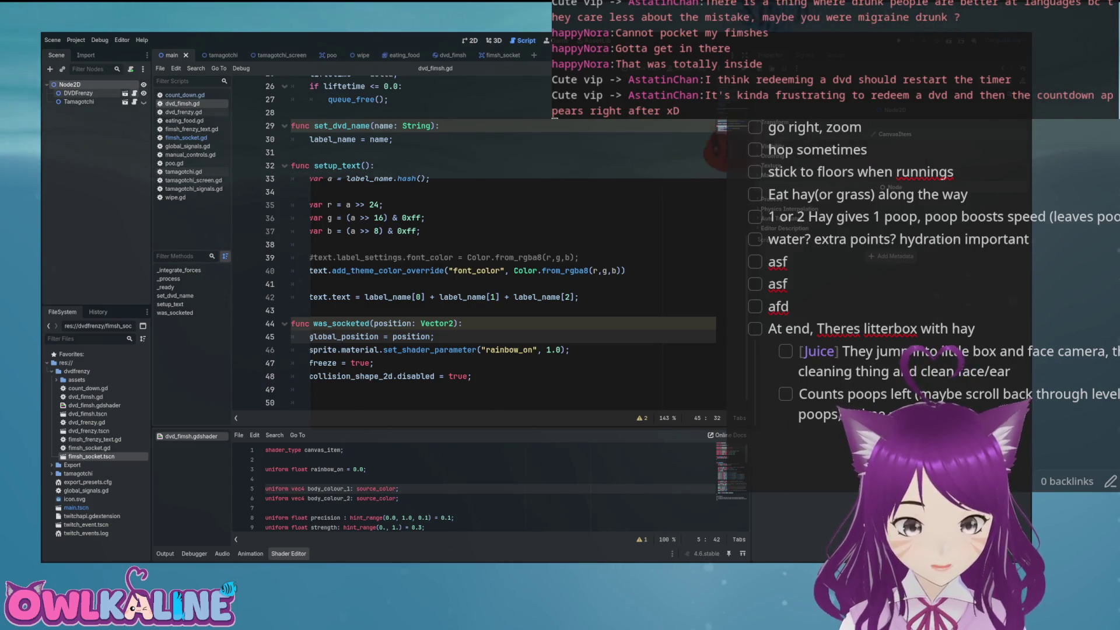
- Cycle through open scripts, then open the dvd_frenzy scene and its count_down.gd script
{"action": "key", "text": "ctrl+shift+period"}
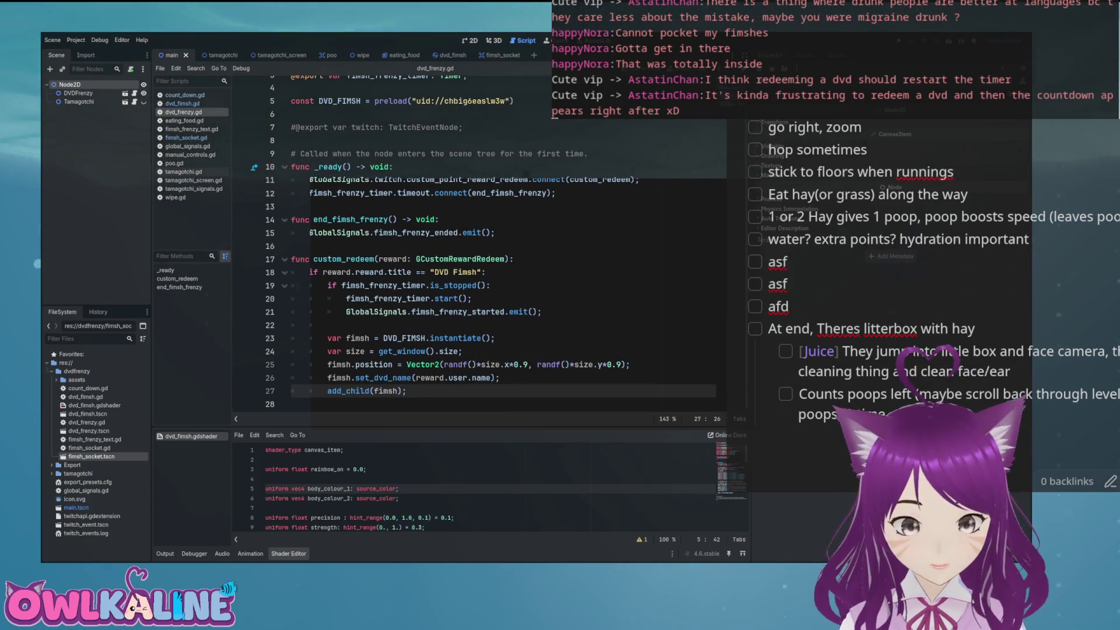
{"action": "key", "text": "ctrl+shift+period"}
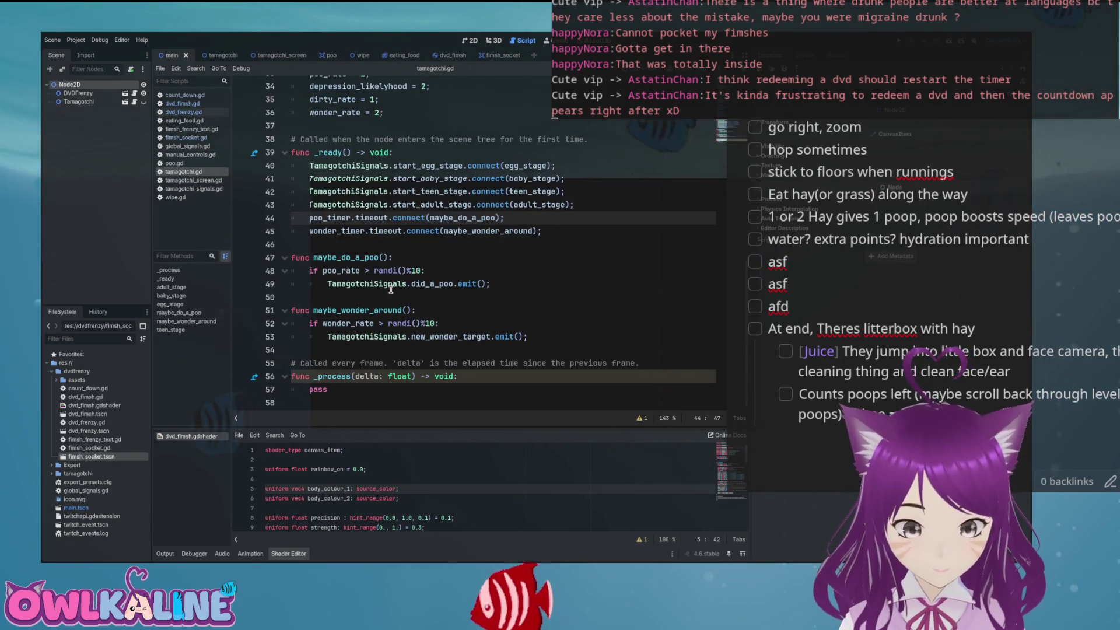
{"action": "scroll", "coordinate": [408, 280], "scroll_direction": "up", "scroll_amount": 10}
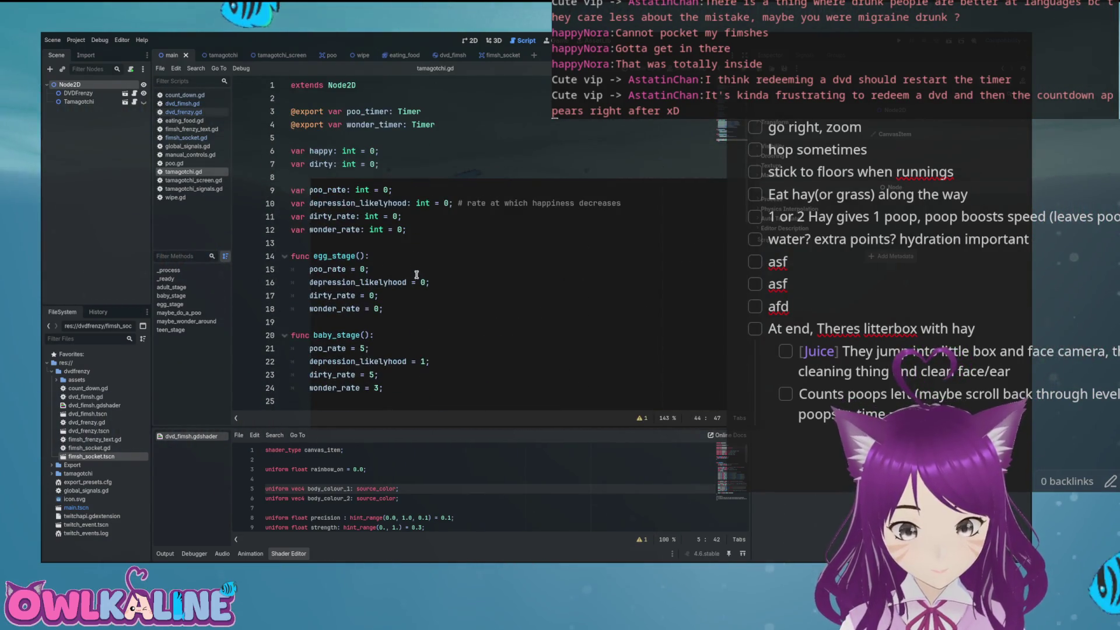
{"action": "scroll", "coordinate": [417, 276], "scroll_direction": "down", "scroll_amount": 10}
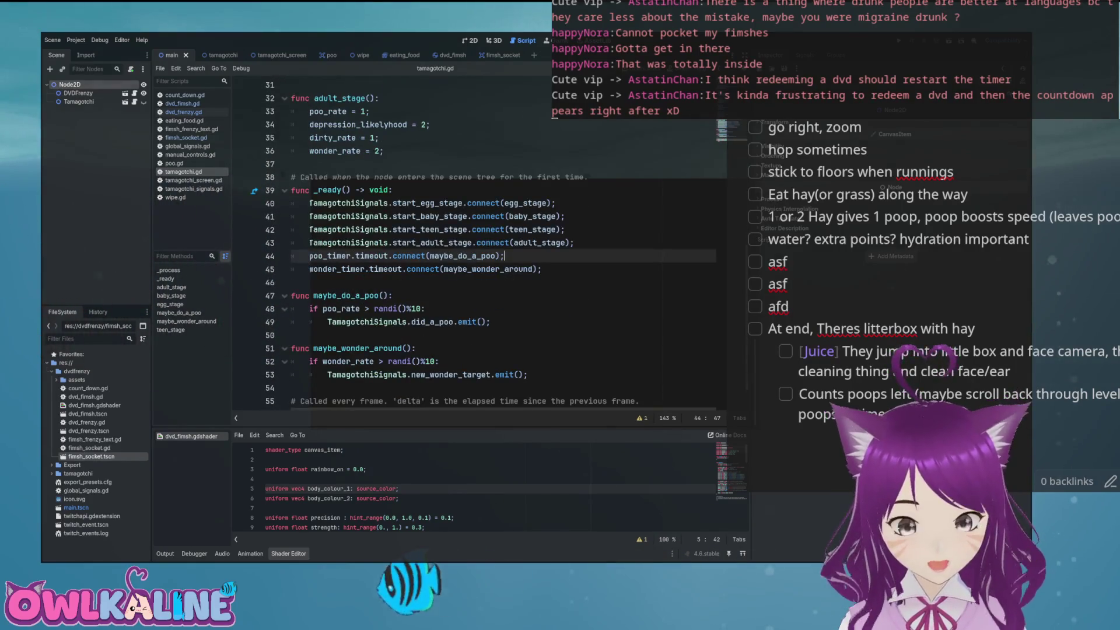
{"action": "left_click", "coordinate": [125, 94]}
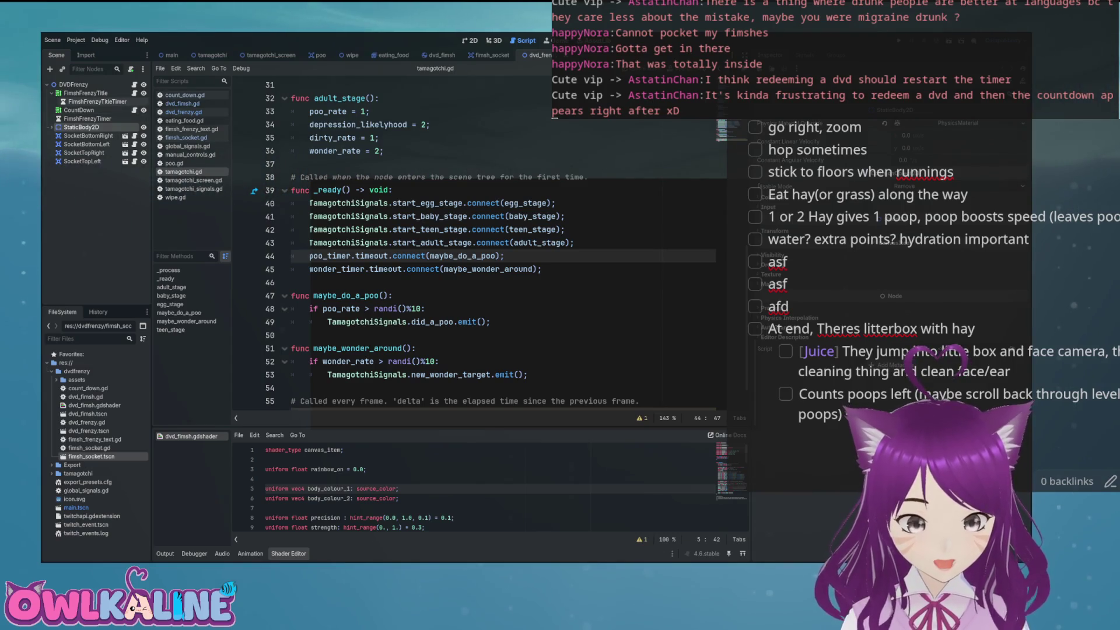
{"action": "left_click", "coordinate": [184, 94]}
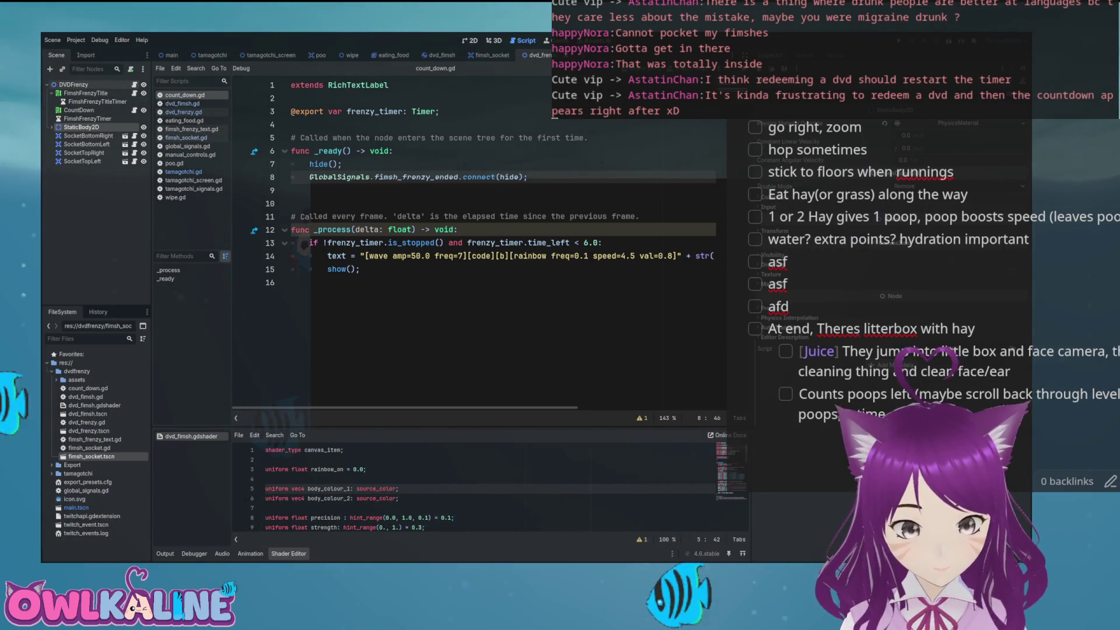
{"action": "left_click", "coordinate": [134, 84]}
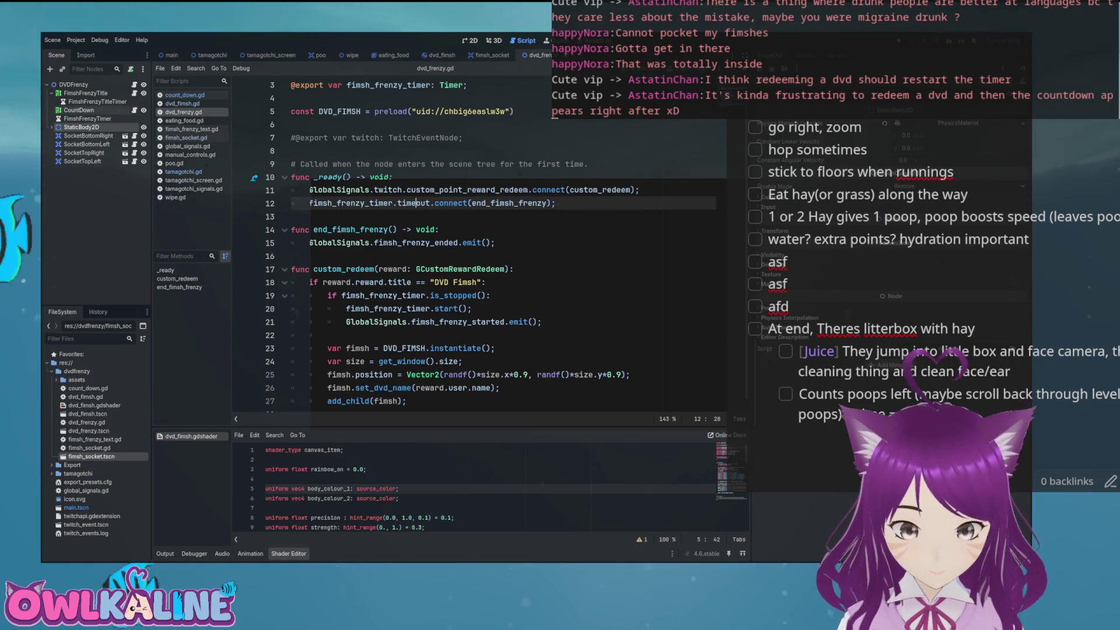
{"action": "key", "text": "alt+Left"}
- Read count_down.gd's frenzy-ended connection and the frenzy_timer check in _process
{"action": "left_click", "coordinate": [448, 176]}
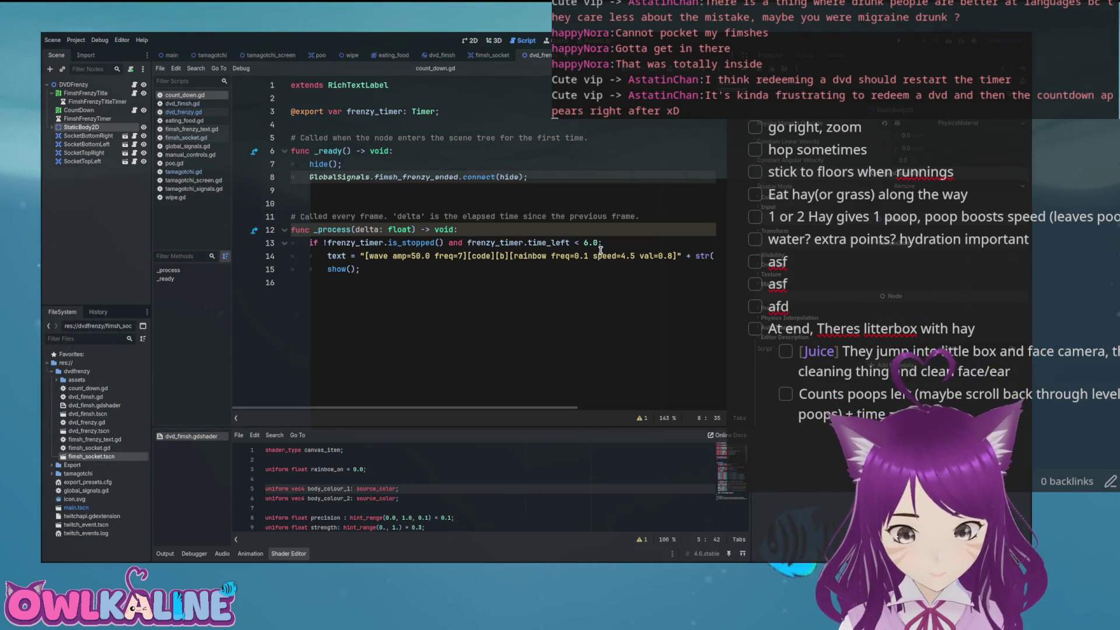
{"action": "left_click", "coordinate": [369, 242]}
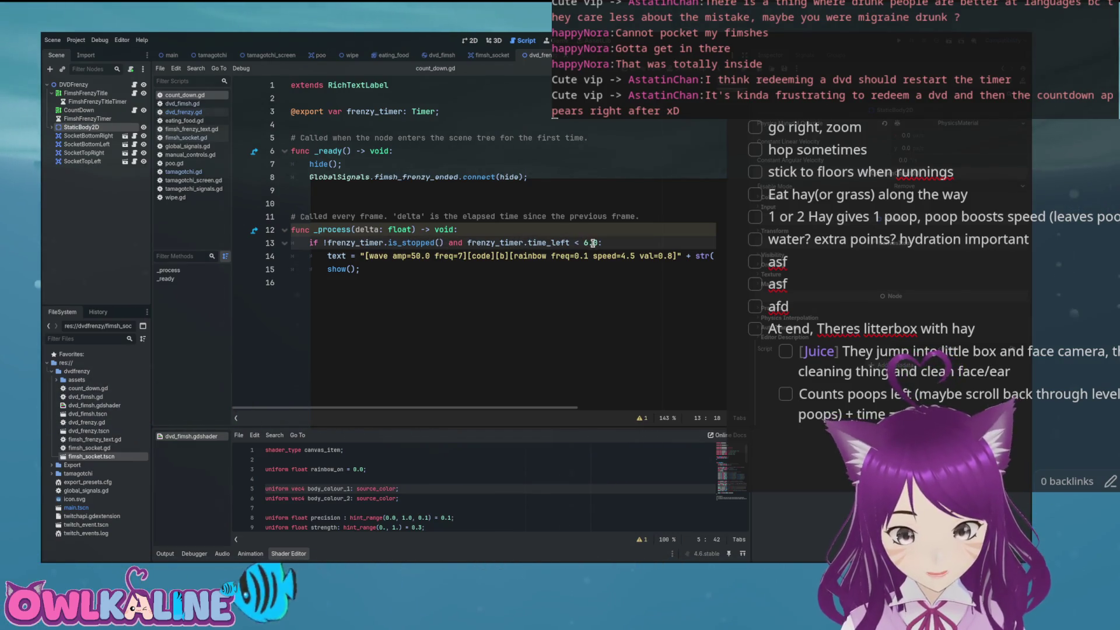
{"action": "mouse_move", "coordinate": [574, 407]}
{"action": "left_mouse_down"}
{"action": "mouse_move", "coordinate": [694, 412]}
{"action": "mouse_move", "coordinate": [512, 411]}
{"action": "left_mouse_up"}
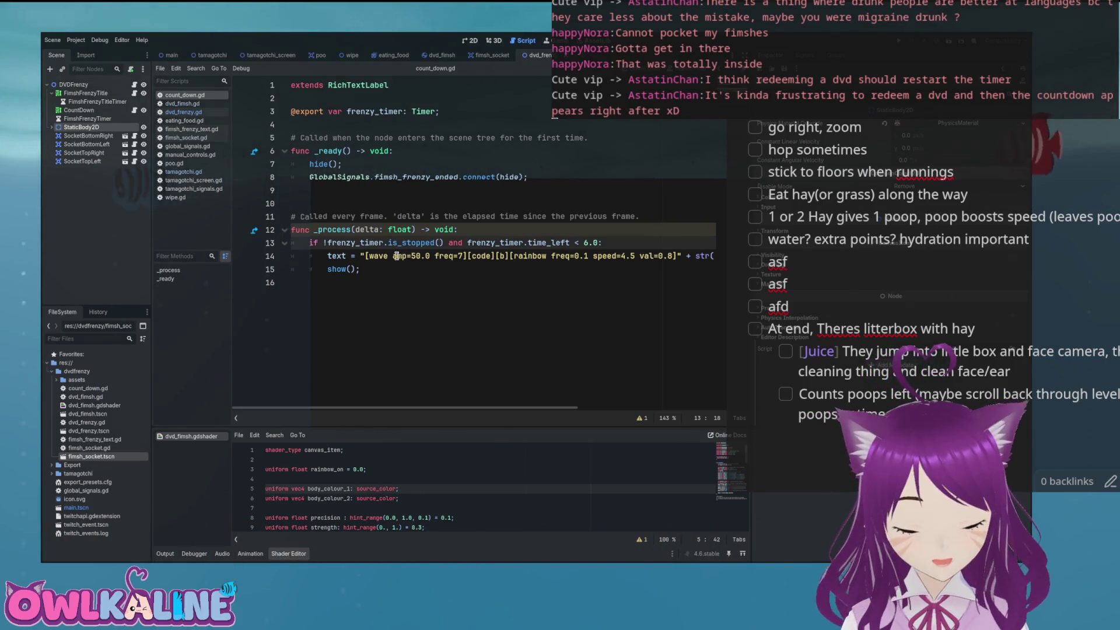
{"action": "left_click", "coordinate": [353, 229]}
{"action": "left_click", "coordinate": [490, 229]}
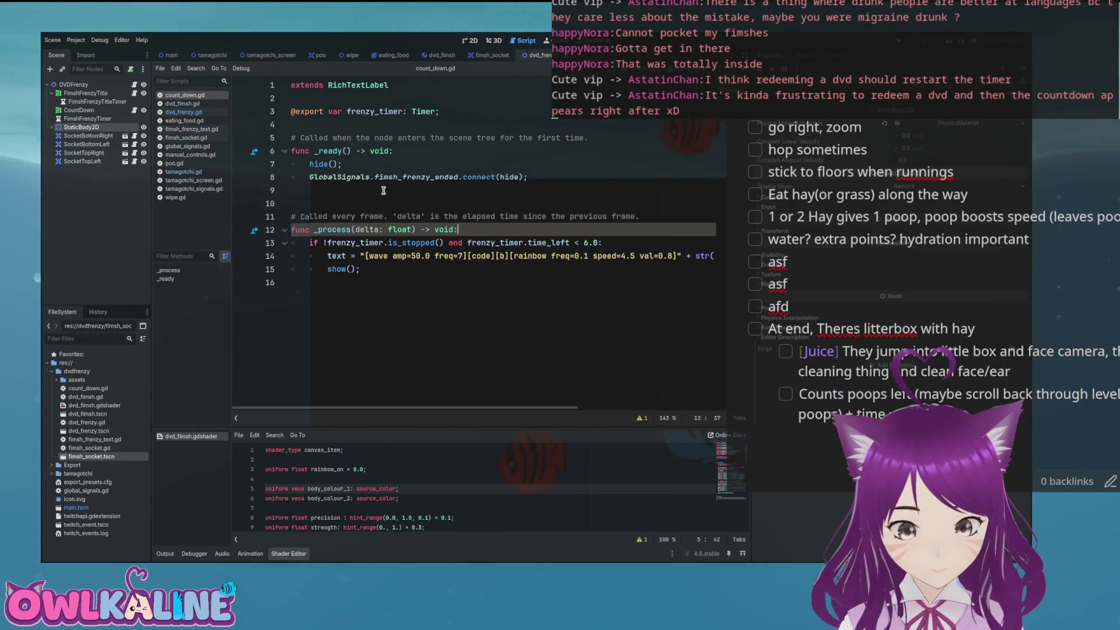
{"action": "left_click", "coordinate": [476, 194]}
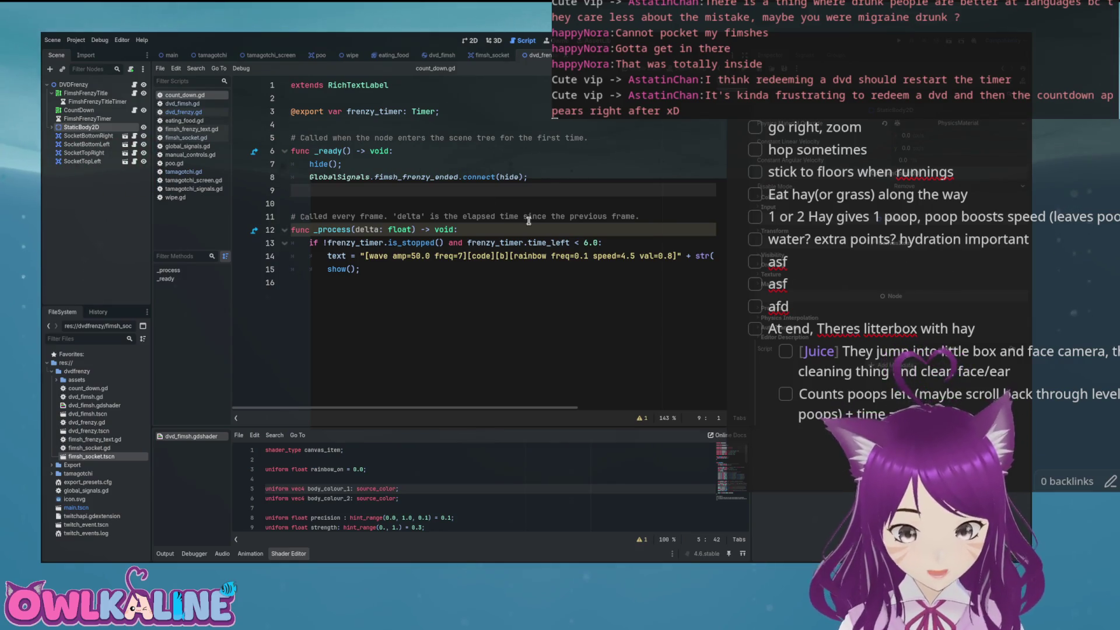
- Select the rainbow text assignment line below show() in _process
{"action": "left_click", "coordinate": [431, 244]}
{"action": "key", "text": "Down"}
{"action": "key", "text": "Down"}
{"action": "key", "text": "Home"}
{"action": "key", "text": "ctrl+shift+Right"}
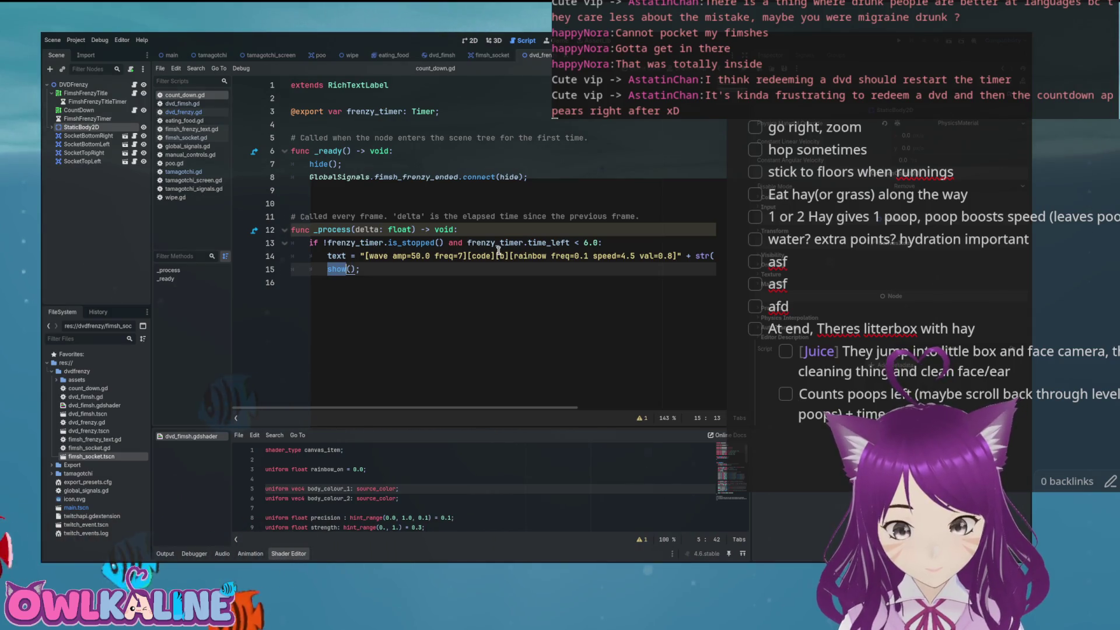
{"action": "left_click_drag", "start_coordinate": [327, 255], "coordinate": [732, 257]}
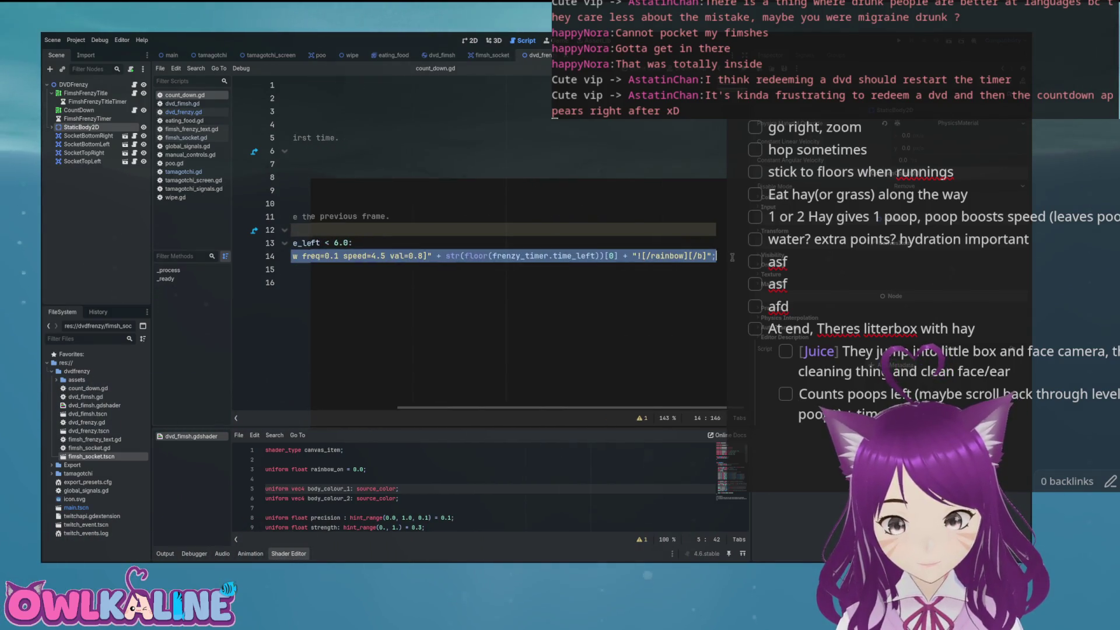
- Move the text assignment under a new 'if visible:' check after show() and save
{"action": "key", "text": "BackSpace"}
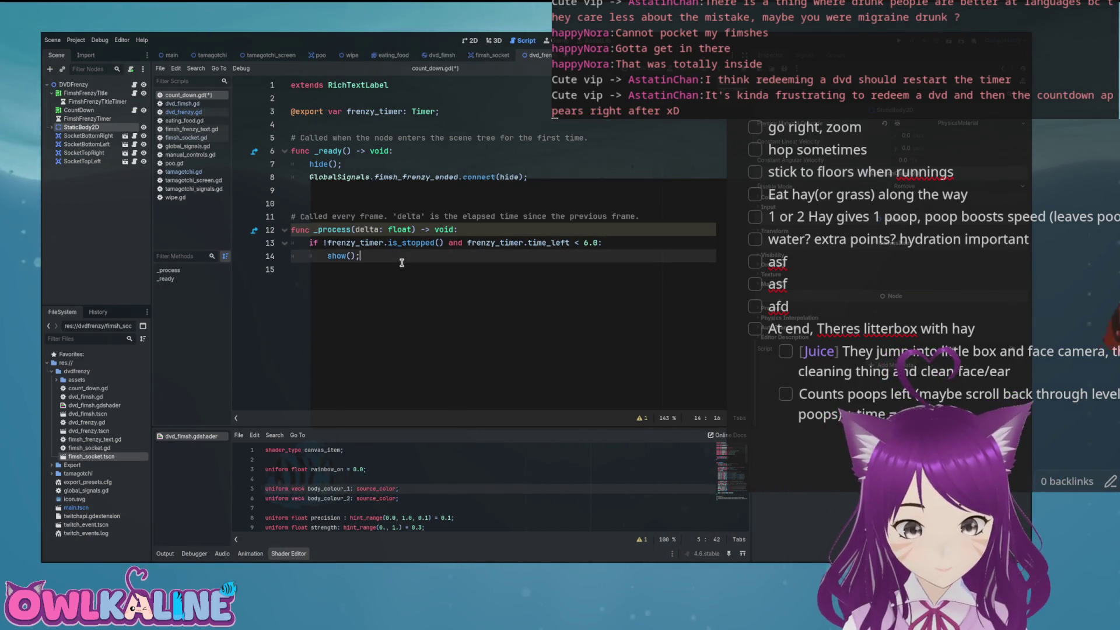
{"action": "key", "text": "Delete"}
{"action": "key", "text": "End"}
{"action": "key", "text": "Return"}
{"action": "key", "text": "Return"}
{"action": "key", "text": "BackSpace"}
{"action": "type", "text": "if"}
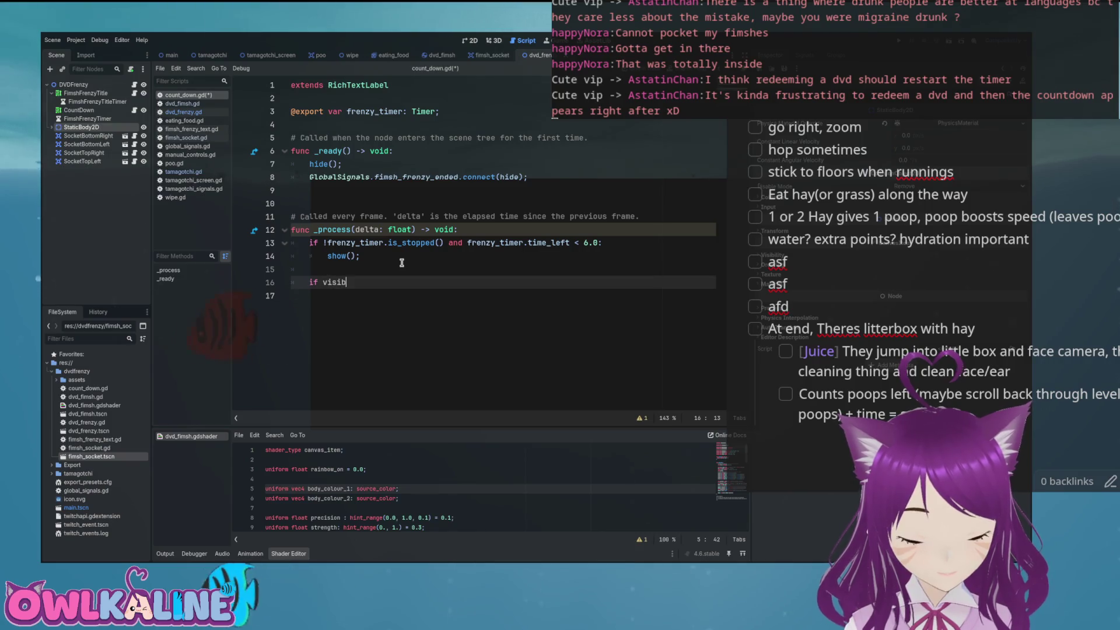
{"action": "type", "text": ": \t\ttext = \"[wave amp=50.0 freq=7][code][b][rainbow freq=0.1 speed=4.5 val=0.8]\" + str(floor(frenzy_timer.time_left))[0] + \"![/rainbow][/b]\";"}
{"action": "key", "text": "Up"}
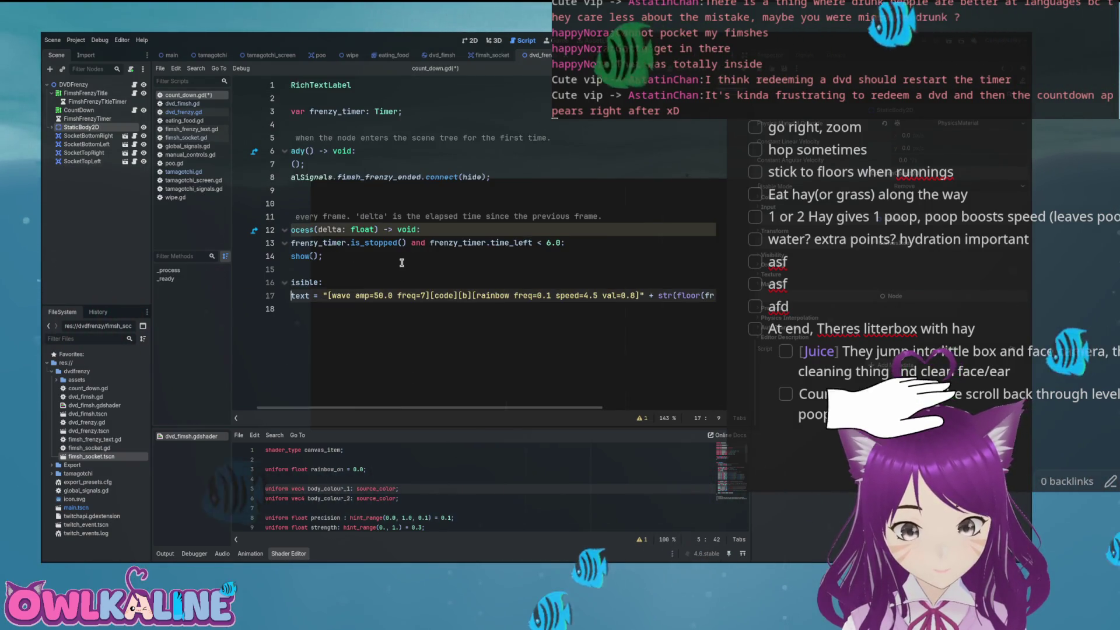
{"action": "type", "text": "visible:"}
{"action": "key", "text": "ctrl+s"}
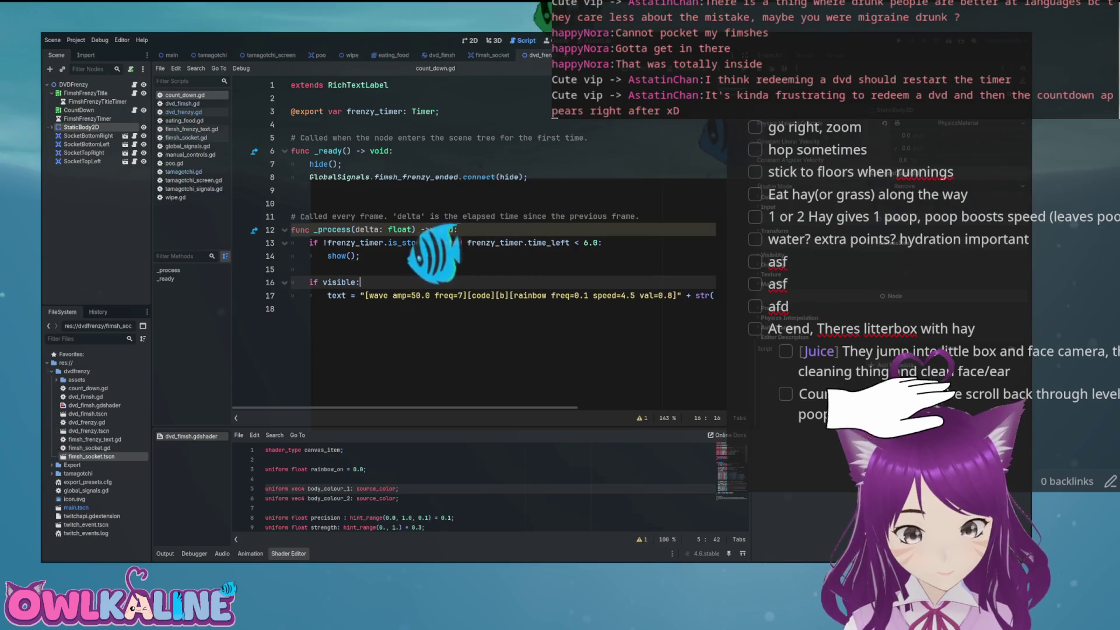
- Review the new if visible: block, then switch to dvd_frenzy.gd
{"action": "left_click", "coordinate": [344, 307]}
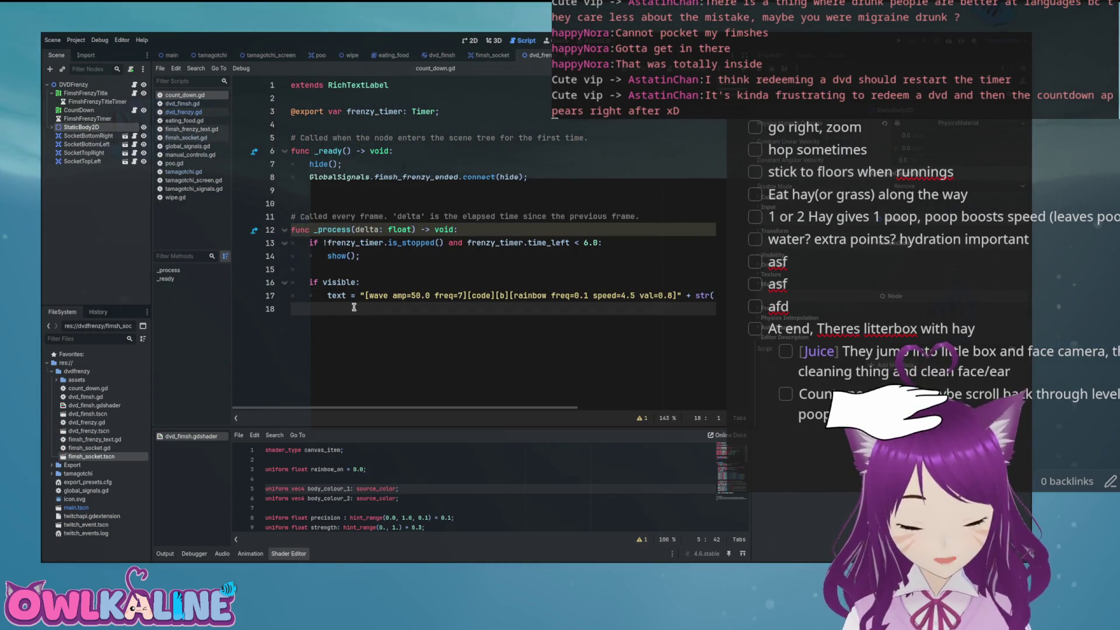
{"action": "left_click", "coordinate": [443, 295]}
{"action": "left_click", "coordinate": [380, 312]}
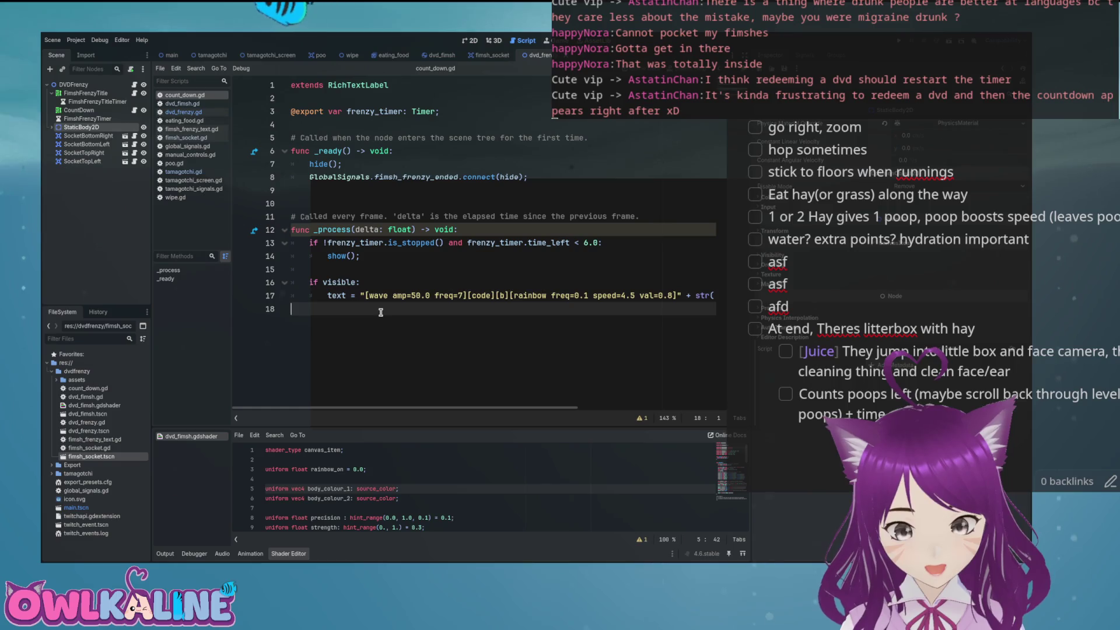
{"action": "left_click", "coordinate": [344, 217]}
{"action": "left_click", "coordinate": [362, 282]}
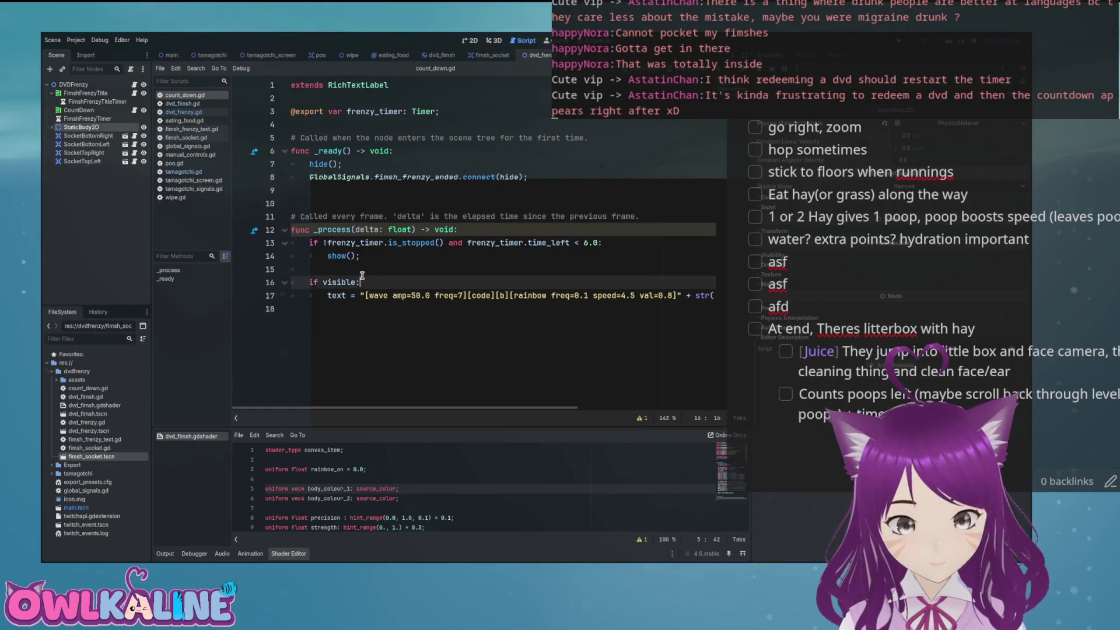
{"action": "mouse_move", "coordinate": [336, 281]}
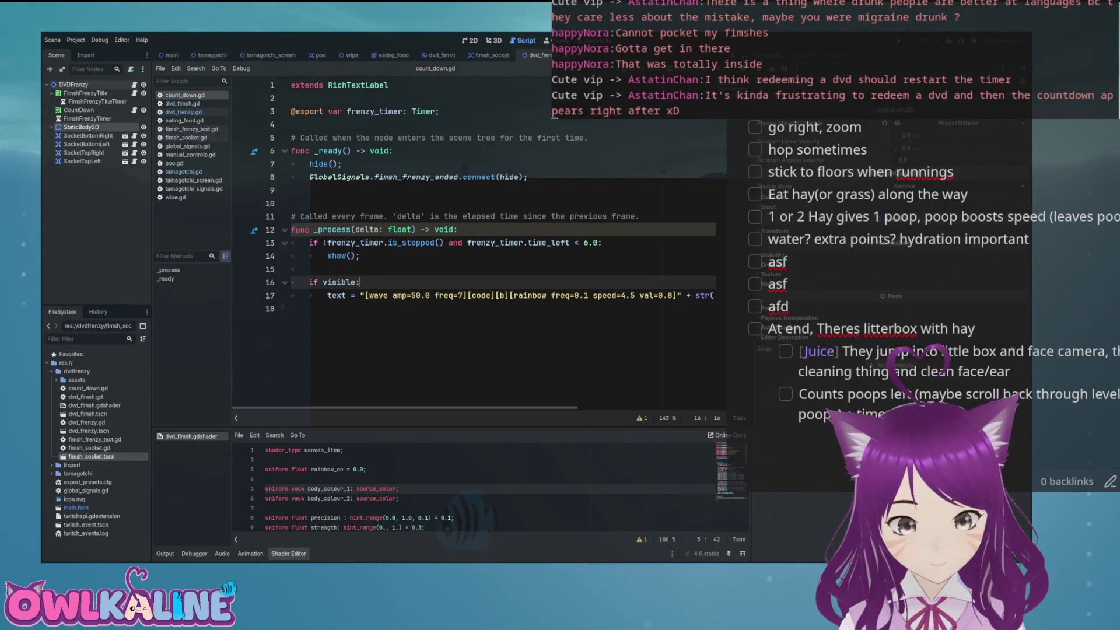
{"action": "left_click", "coordinate": [134, 85]}
{"action": "scroll", "coordinate": [499, 226], "scroll_direction": "down", "scroll_amount": 1}
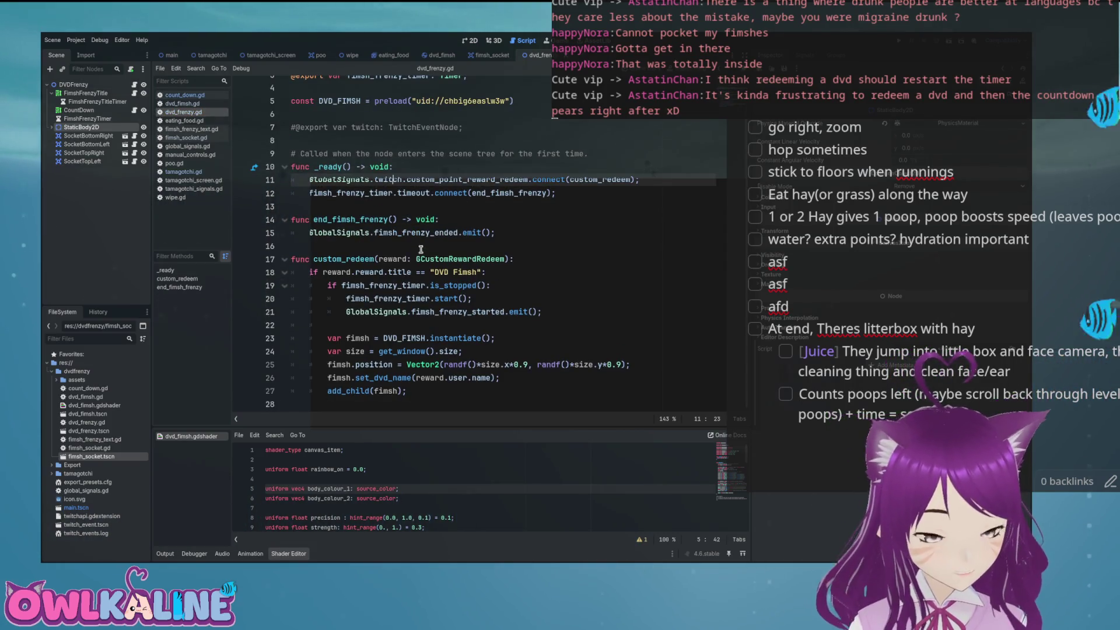
{"action": "left_click", "coordinate": [426, 258]}
{"action": "left_click", "coordinate": [469, 285]}
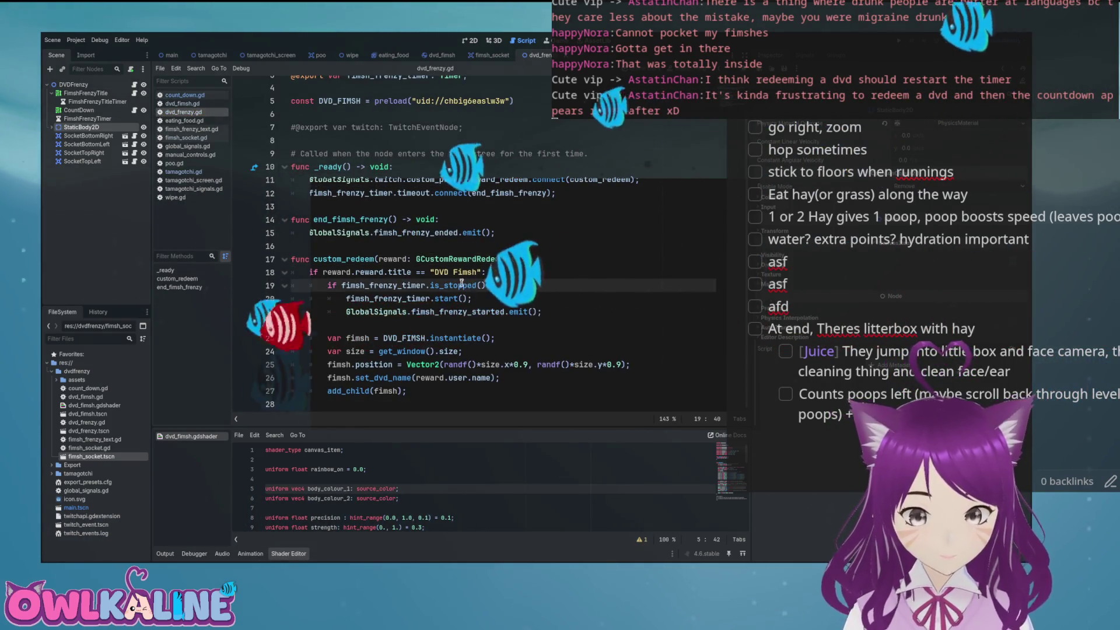
{"action": "mouse_move", "coordinate": [454, 309]}
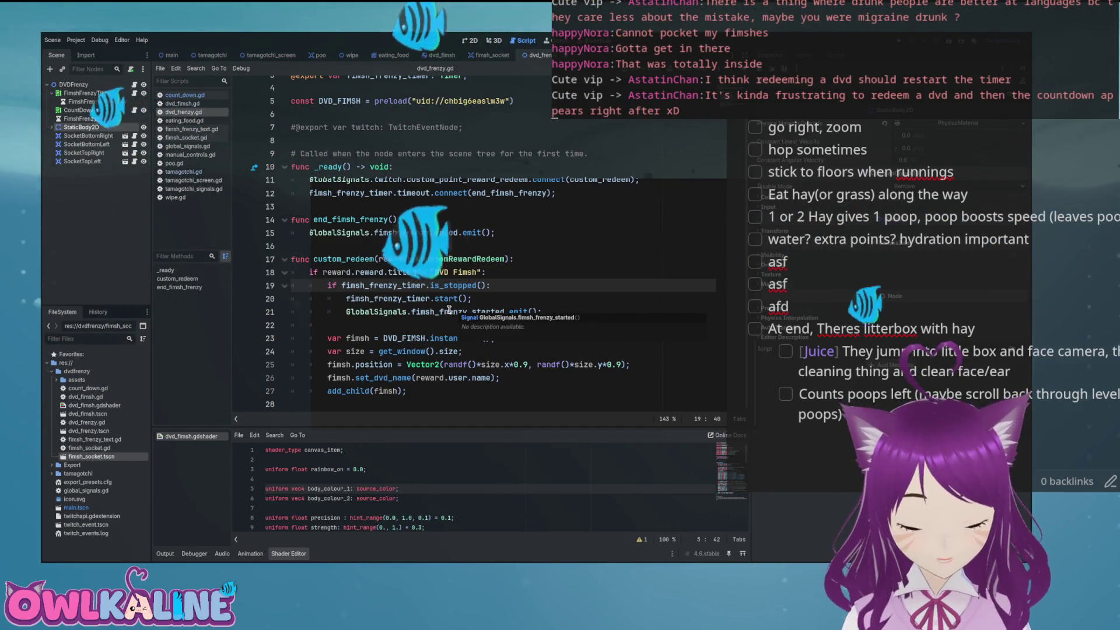
{"action": "left_click", "coordinate": [571, 314]}
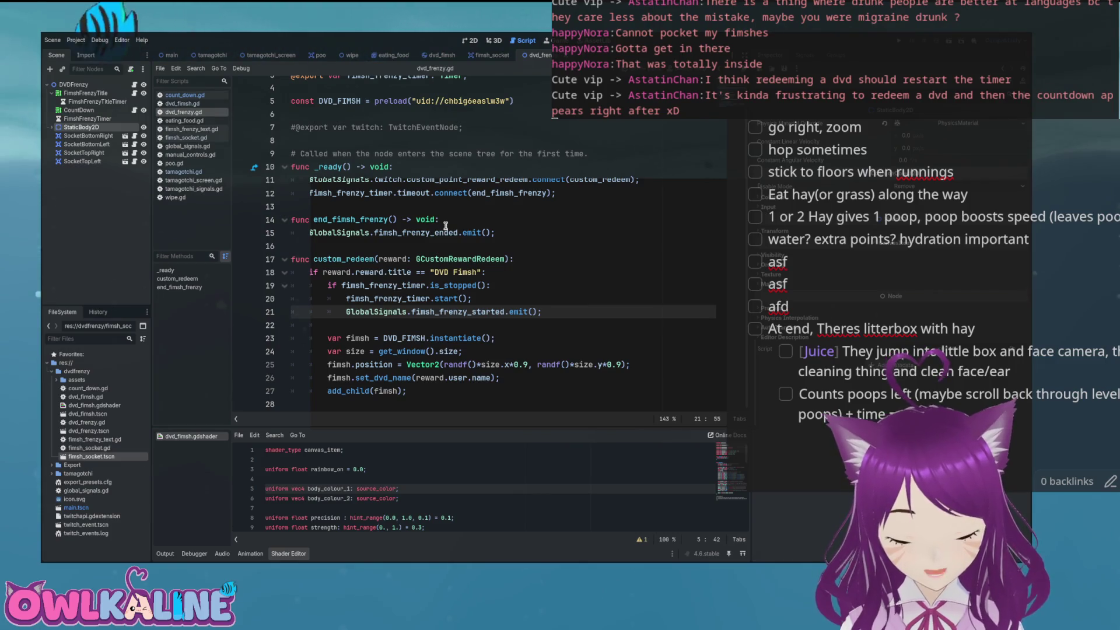
{"action": "mouse_move", "coordinate": [446, 226]}
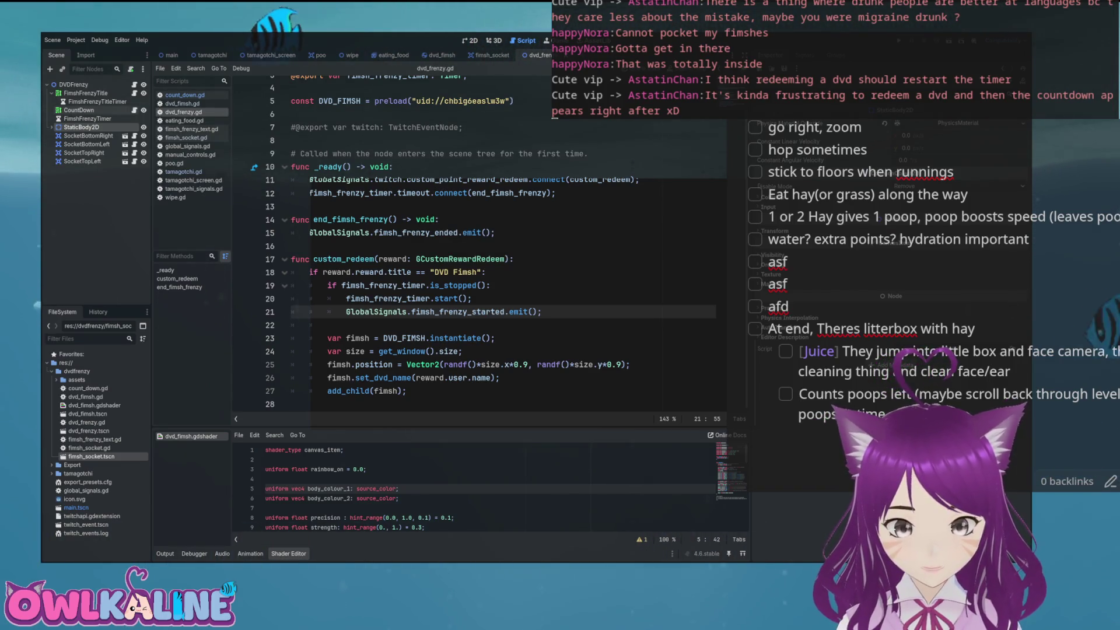
{"action": "key", "text": "alt+Left"}
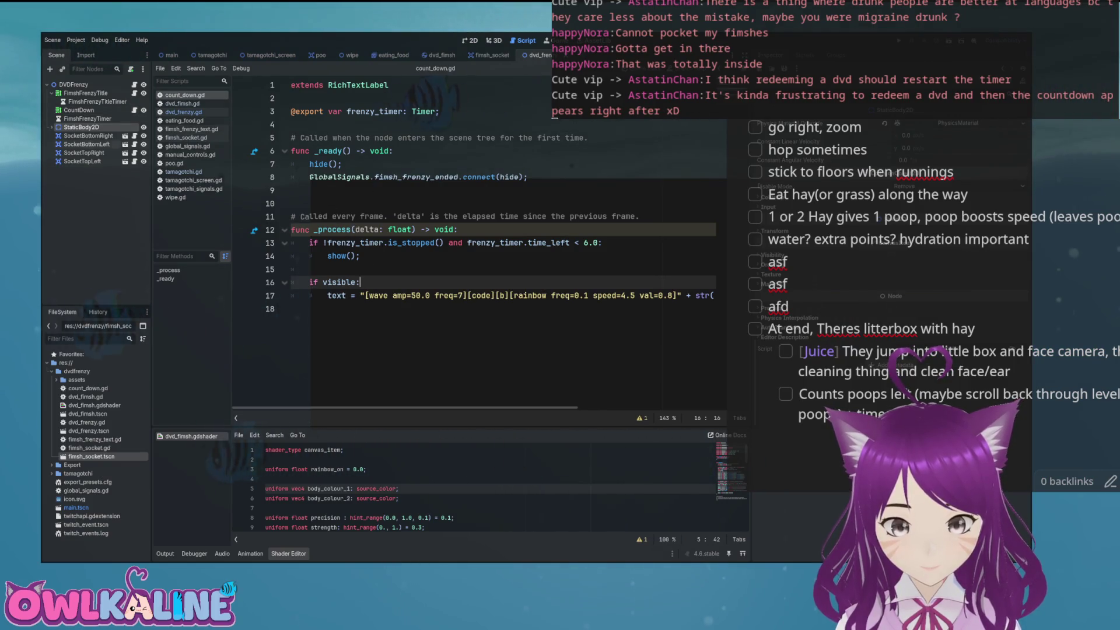
{"action": "key", "text": "alt+Right"}
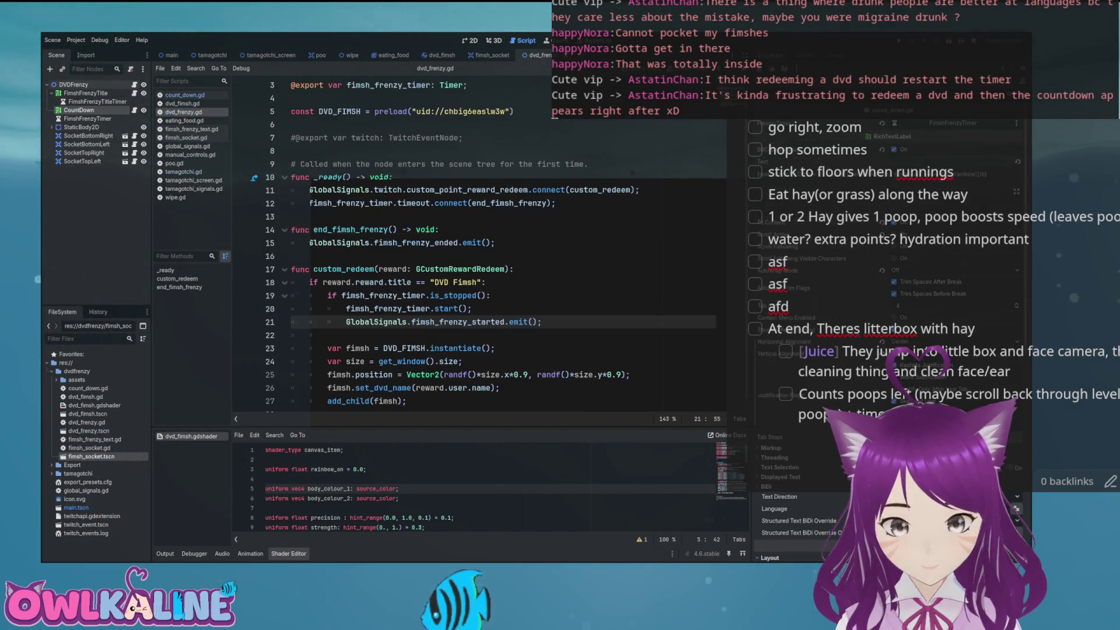
- Ctrl-drag the count_down node in to export a count_down RichTextLabel variable, and save
{"action": "scroll", "coordinate": [501, 245], "scroll_direction": "up", "scroll_amount": 1}
{"action": "left_click", "coordinate": [360, 138]}
{"action": "left_click_drag", "start_coordinate": [75, 110], "coordinate": [303, 150]}
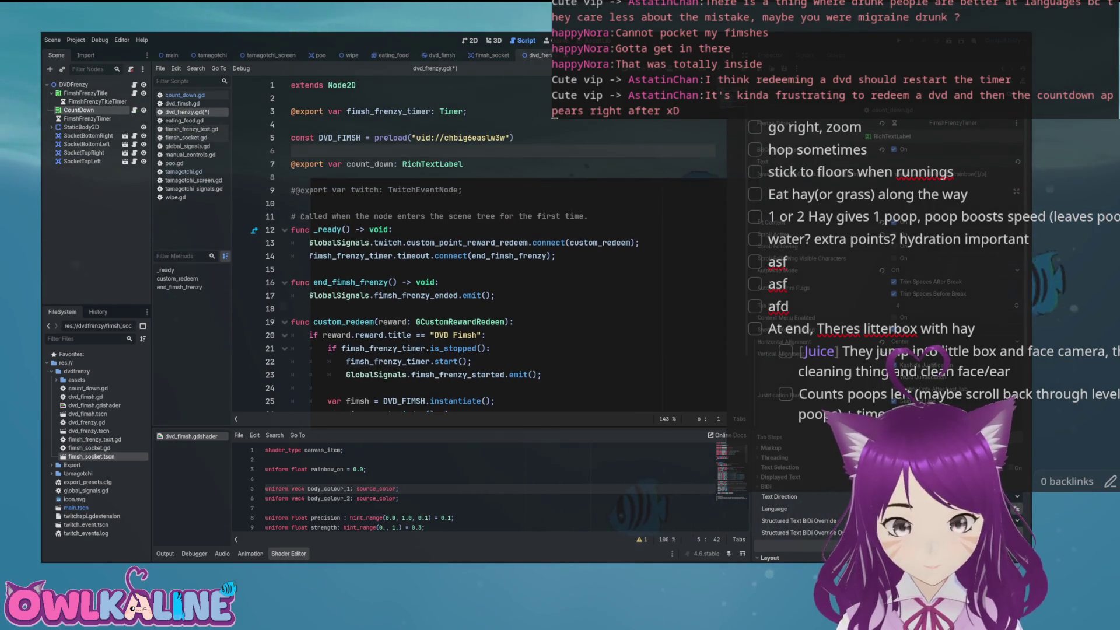
{"action": "key", "text": "BackSpace"}
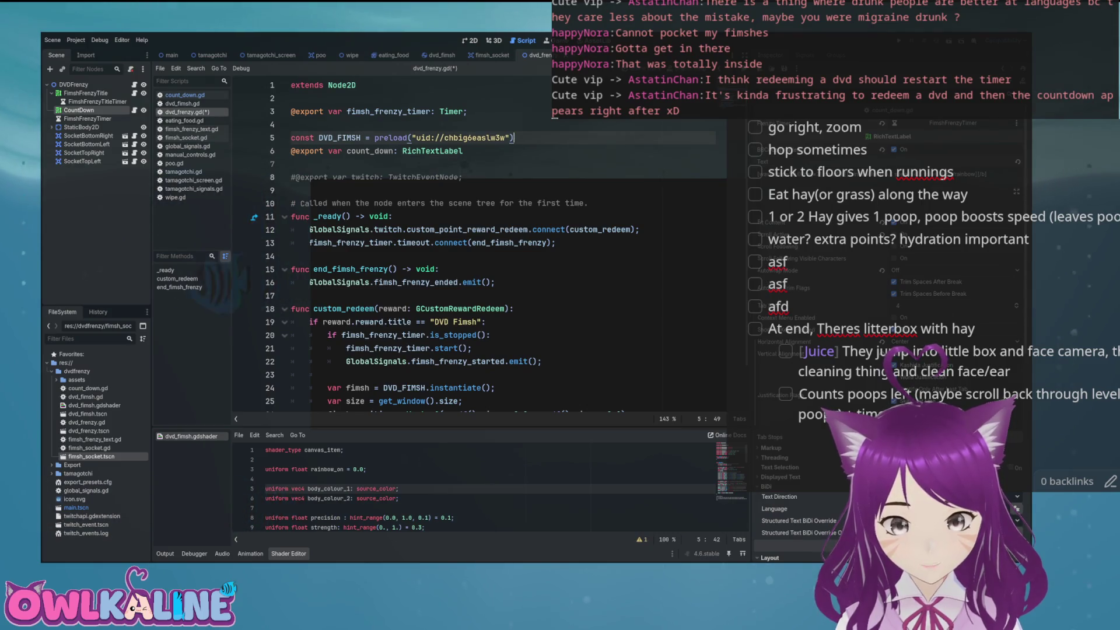
{"action": "key", "text": "Return"}
{"action": "left_click", "coordinate": [463, 190]}
{"action": "key", "text": "ctrl+s"}
- In custom_redeem, add an 'if count_down.visible:' check below the timer start block
{"action": "scroll", "coordinate": [369, 290], "scroll_direction": "down", "scroll_amount": 2}
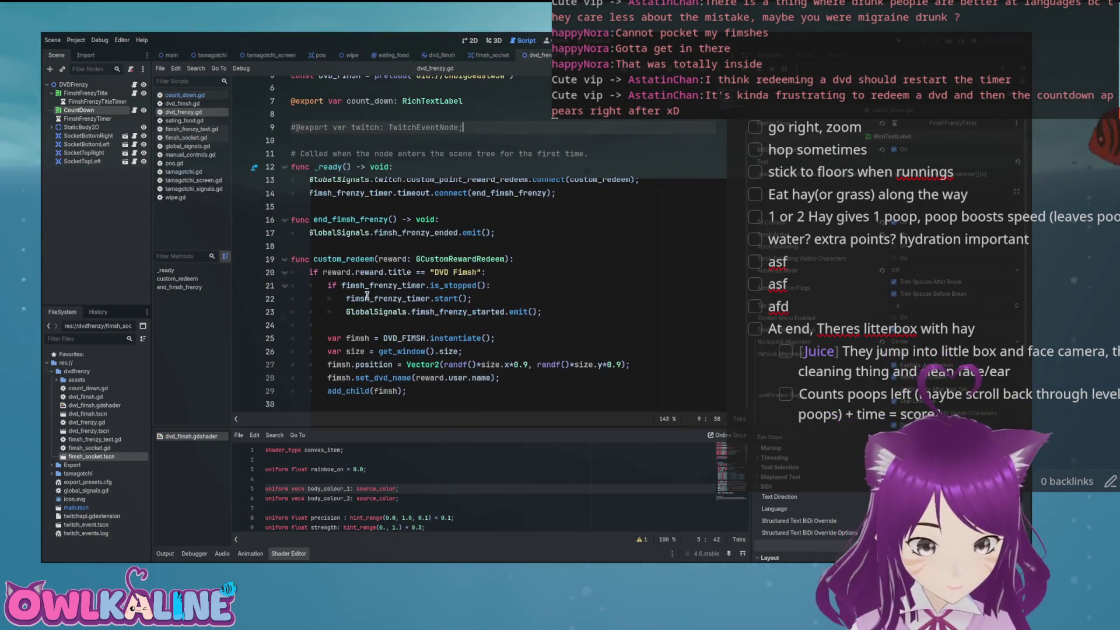
{"action": "left_click", "coordinate": [382, 272]}
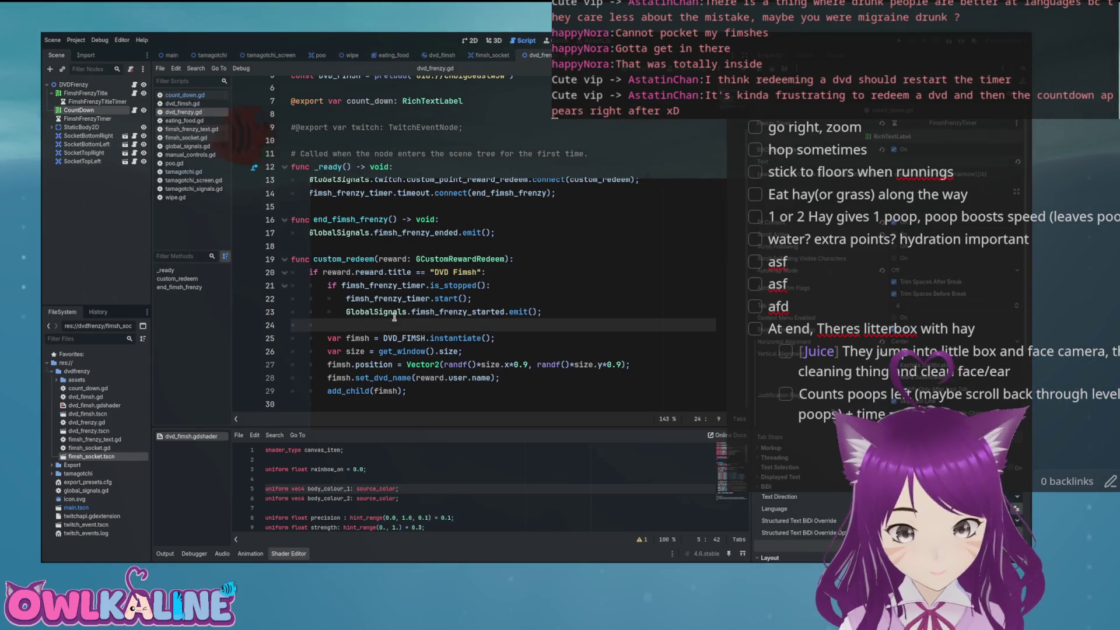
{"action": "key", "text": "Return"}
{"action": "key", "text": "Return"}
{"action": "key", "text": "Up"}
{"action": "type", "text": "_down."}
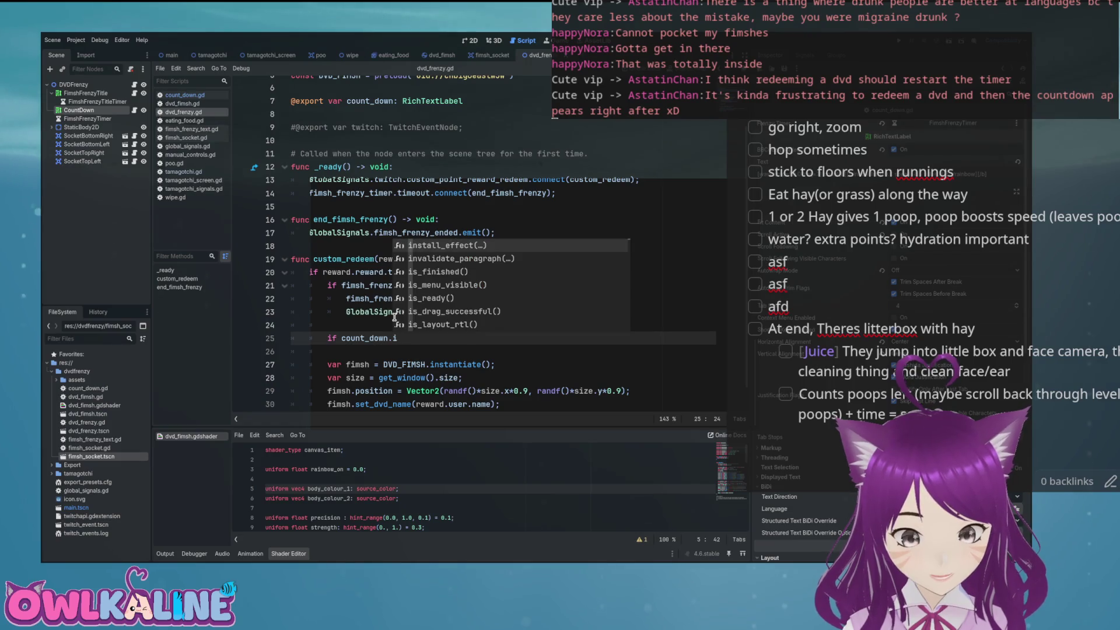
{"action": "key", "text": "Down"}
{"action": "key", "text": "Down"}
{"action": "key", "text": "Down"}
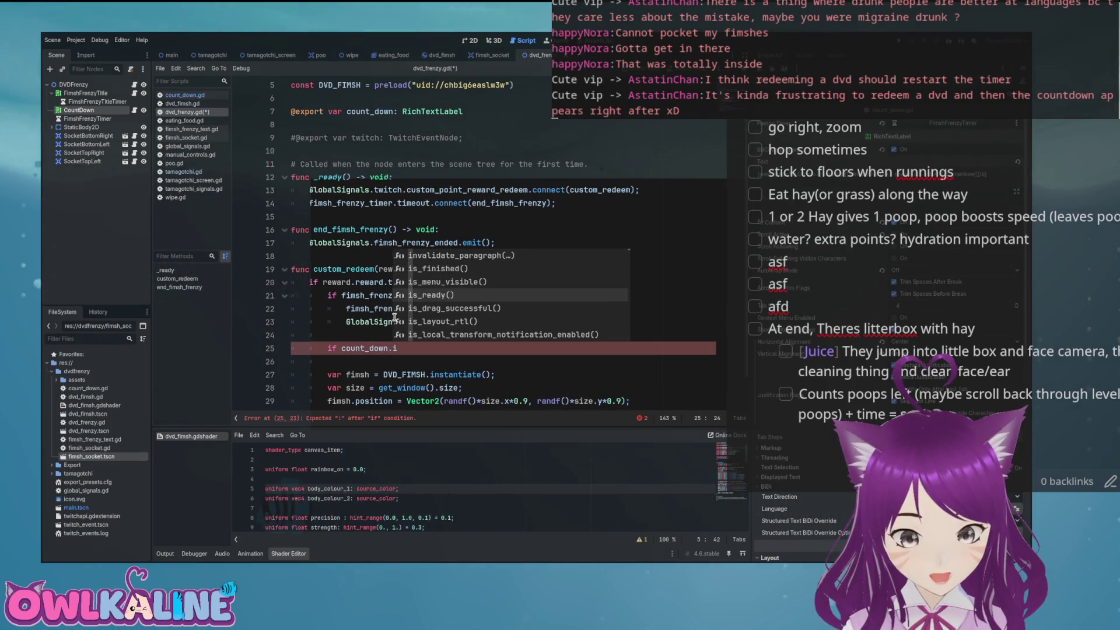
{"action": "type", "text": "s_vi"}
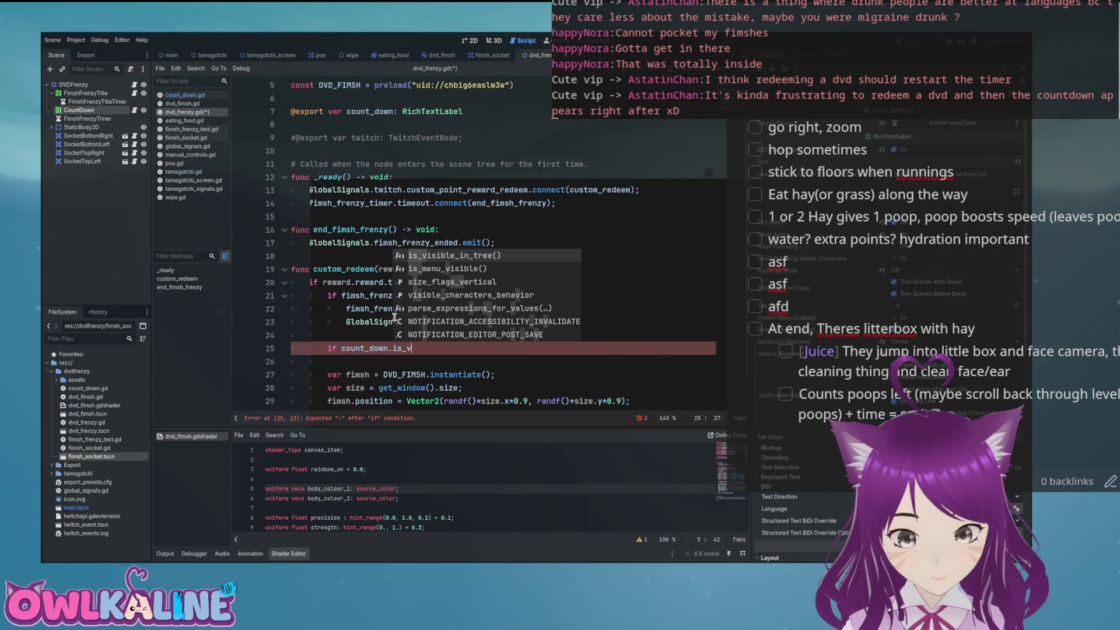
{"action": "key", "text": "BackSpace"}
{"action": "key", "text": "BackSpace"}
{"action": "key", "text": "BackSpace"}
{"action": "type", "text": "visible:"}
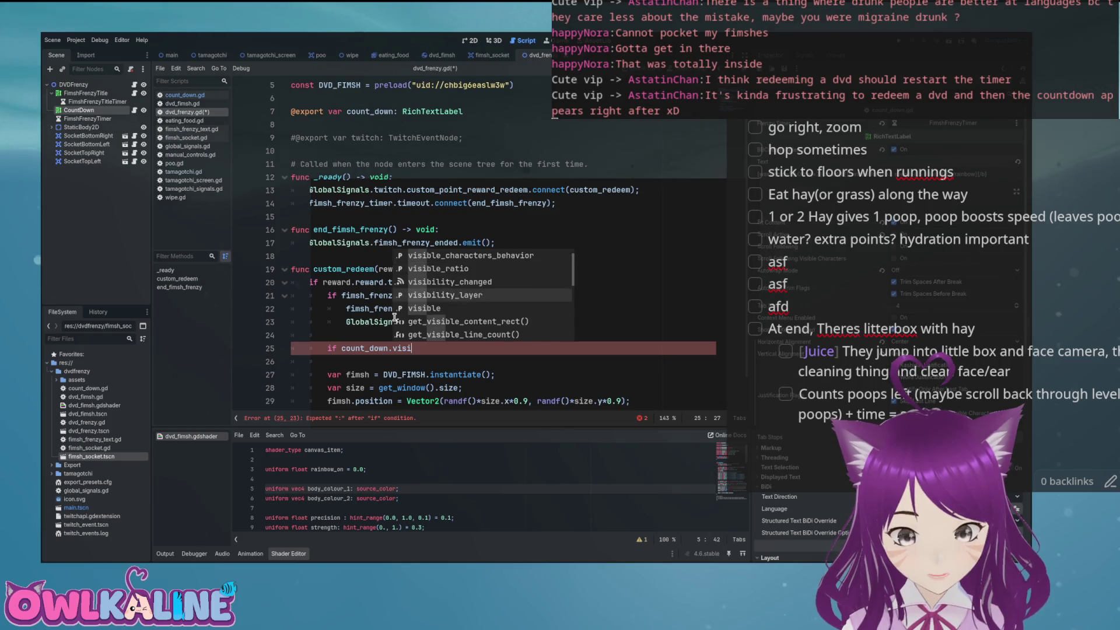
{"action": "key", "text": "Return"}
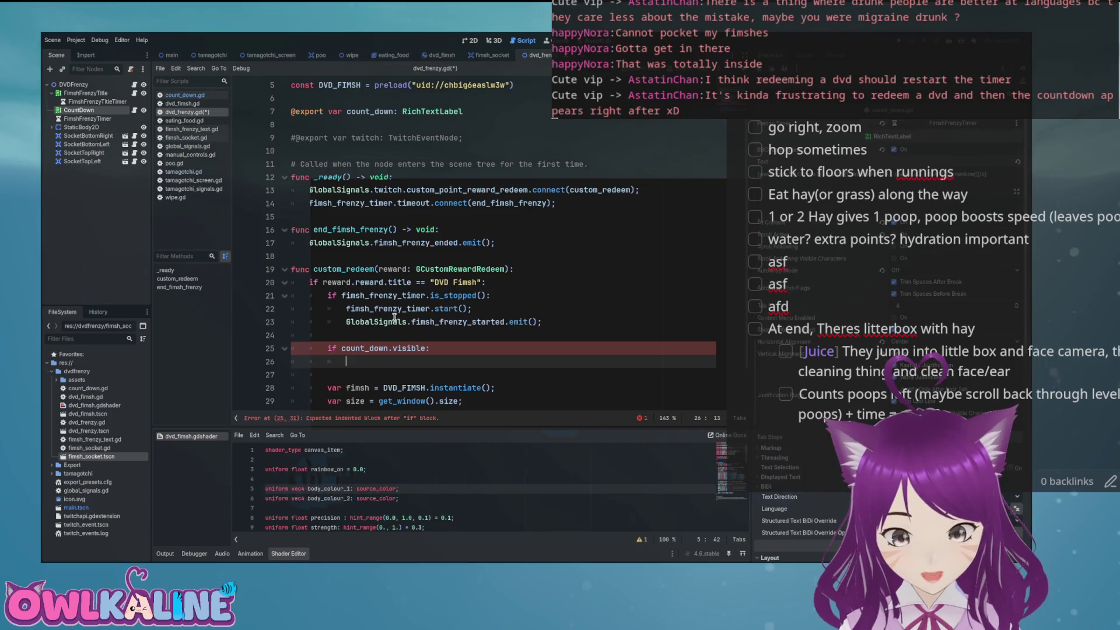
{"action": "type", "text": "fimsh_"}
- Write fimsh_frenzy_timer.time_left inside the check and save, which flags time_left as read-only
{"action": "key", "text": "Return"}
{"action": "type", "text": "."}
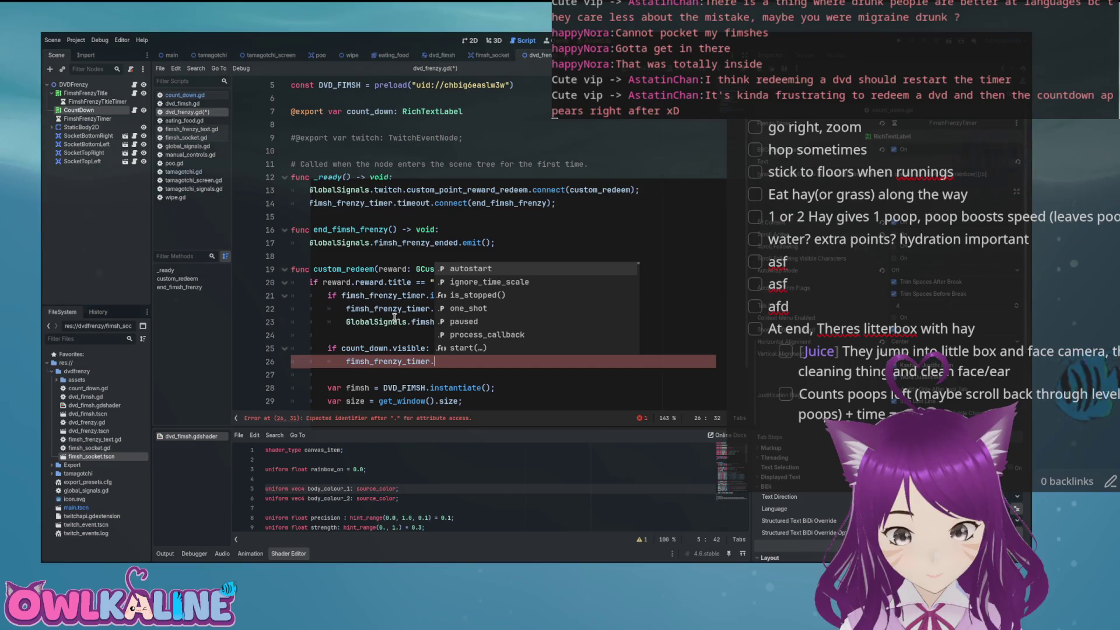
{"action": "type", "text": "t"}
{"action": "key", "text": "Return"}
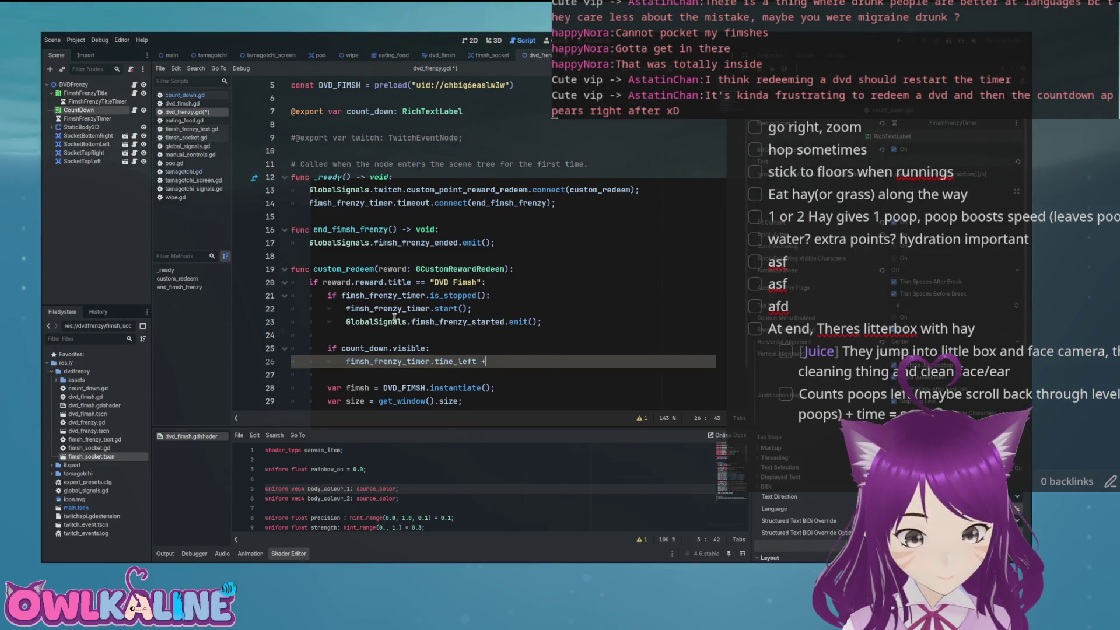
{"action": "type", "text": "= 5.0"}
{"action": "key", "text": "ctrl+s"}
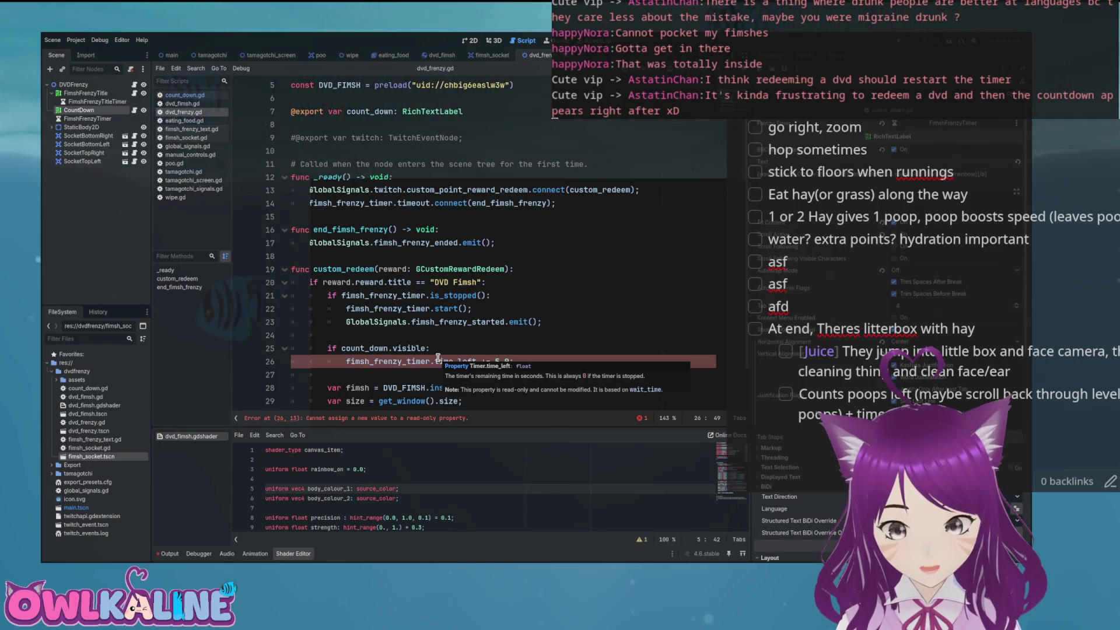
{"action": "left_click", "coordinate": [435, 358]}
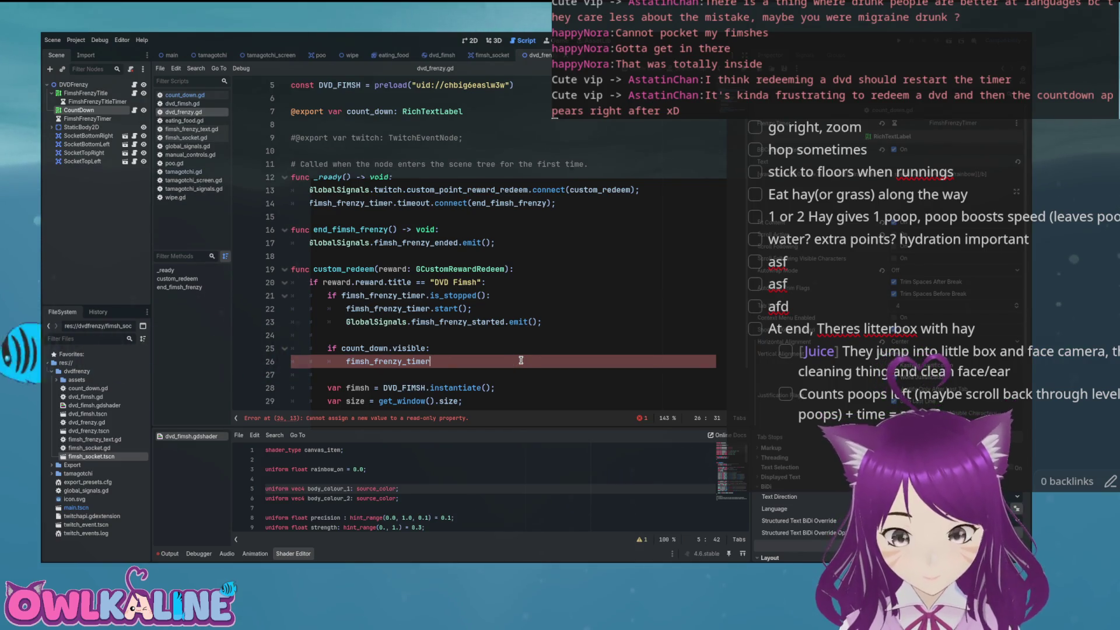
- Set fimsh_frenzy_timer's wait_time from its time_left on line 26
{"action": "type", "text": "."}
{"action": "key", "text": "Down"}
{"action": "key", "text": "Down"}
{"action": "key", "text": "Down"}
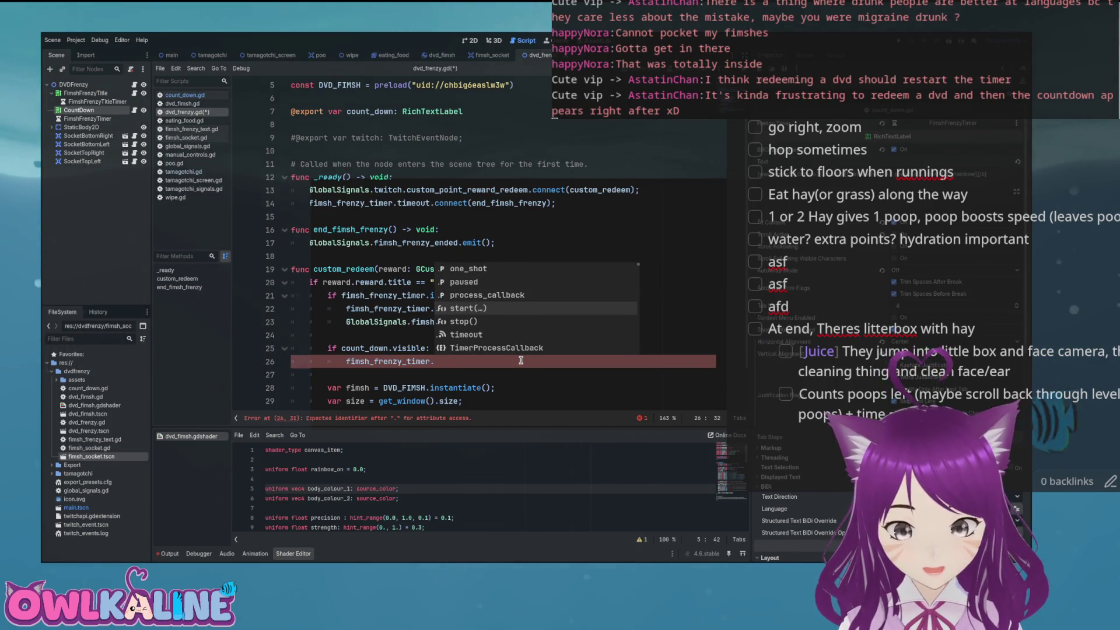
{"action": "key", "text": "Down"}
{"action": "key", "text": "Down"}
{"action": "key", "text": "Down"}
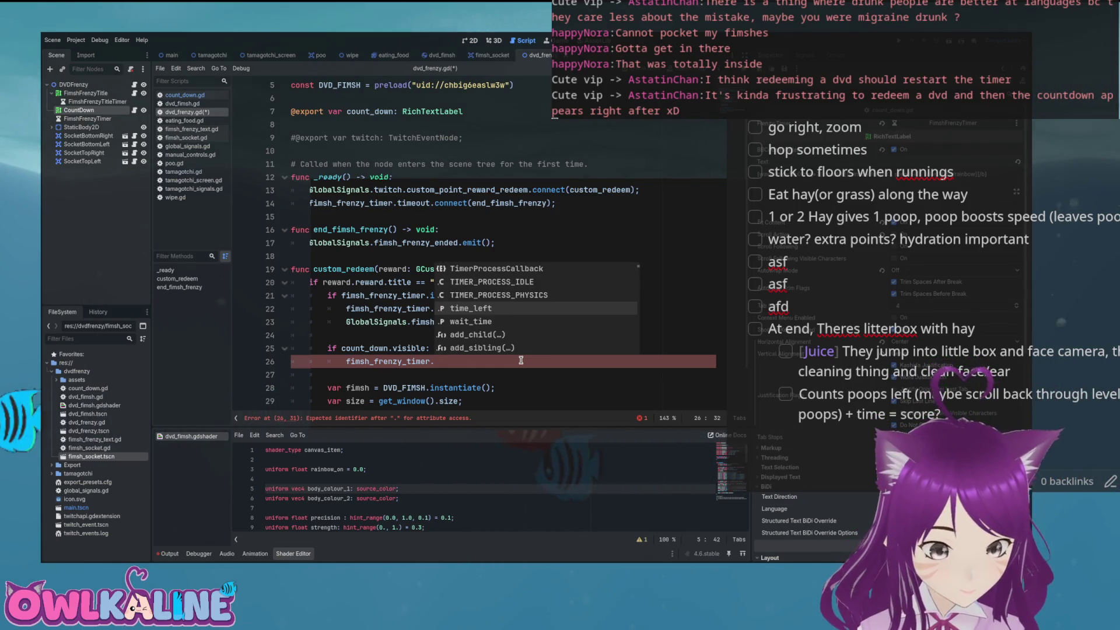
{"action": "key", "text": "Down"}
{"action": "key", "text": "Down"}
{"action": "key", "text": "Down"}
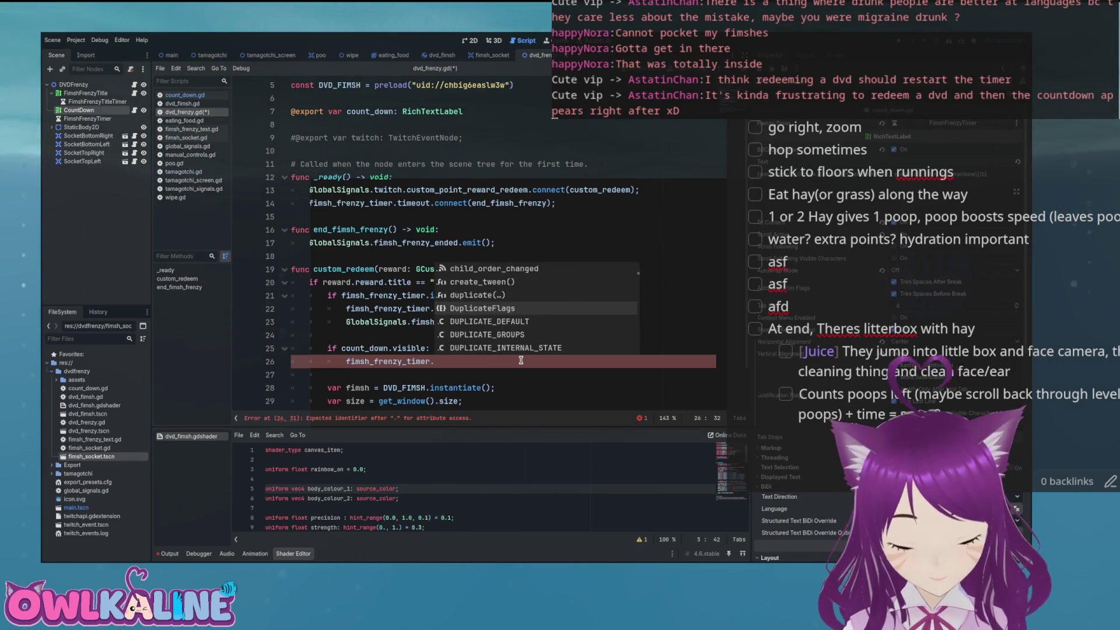
{"action": "type", "text": "time_left + 5.0"}
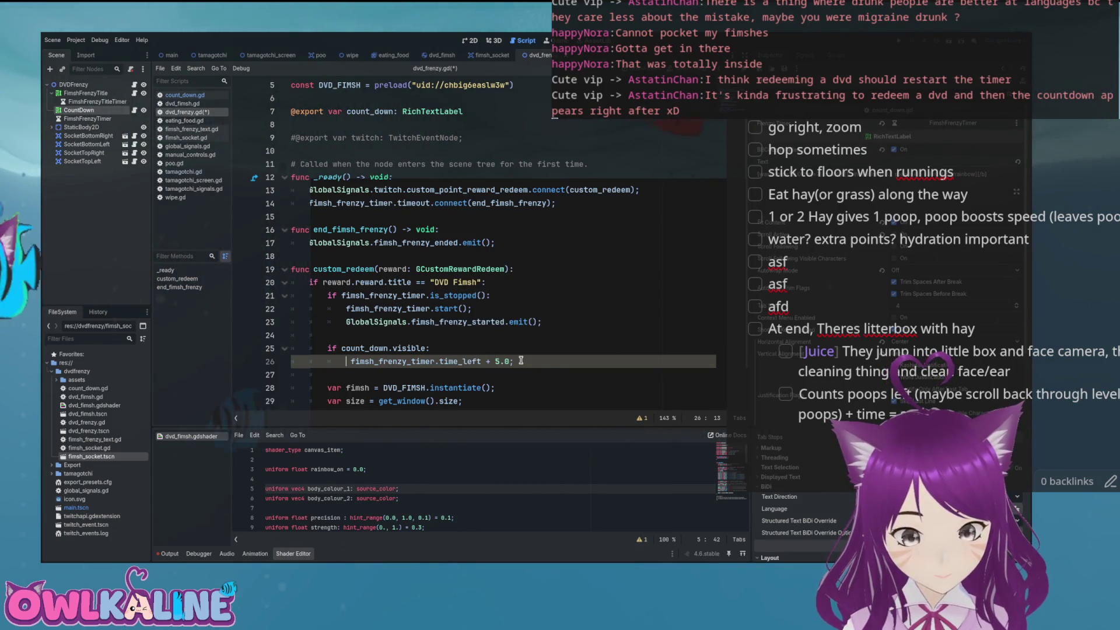
{"action": "type", "text": "fimsh_f"}
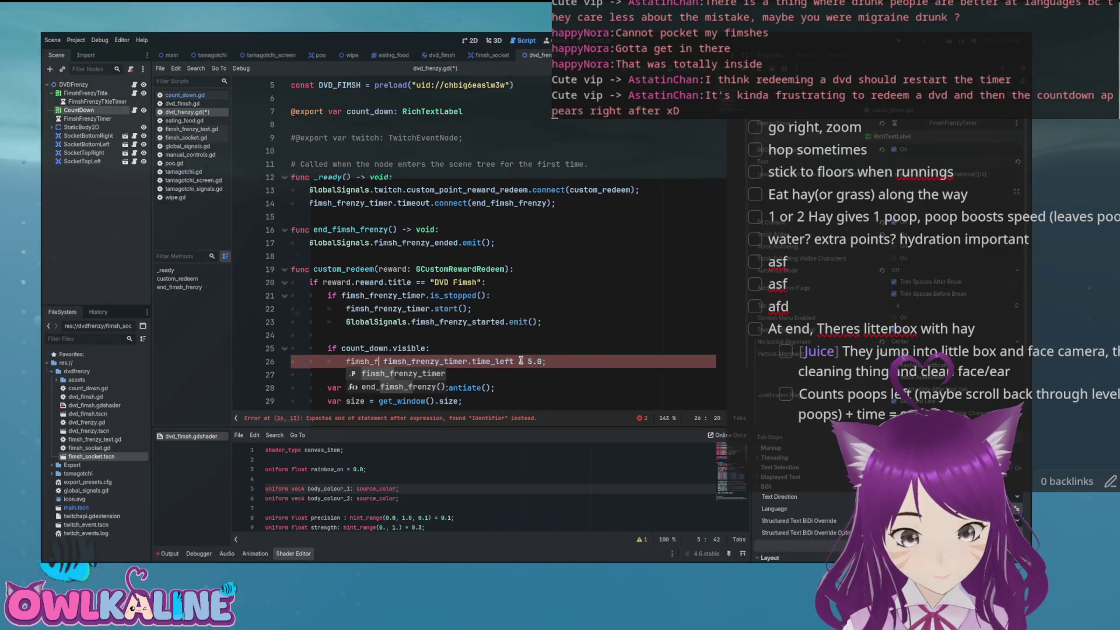
{"action": "key", "text": "Return"}
{"action": "type", "text": ".wait_time ="}
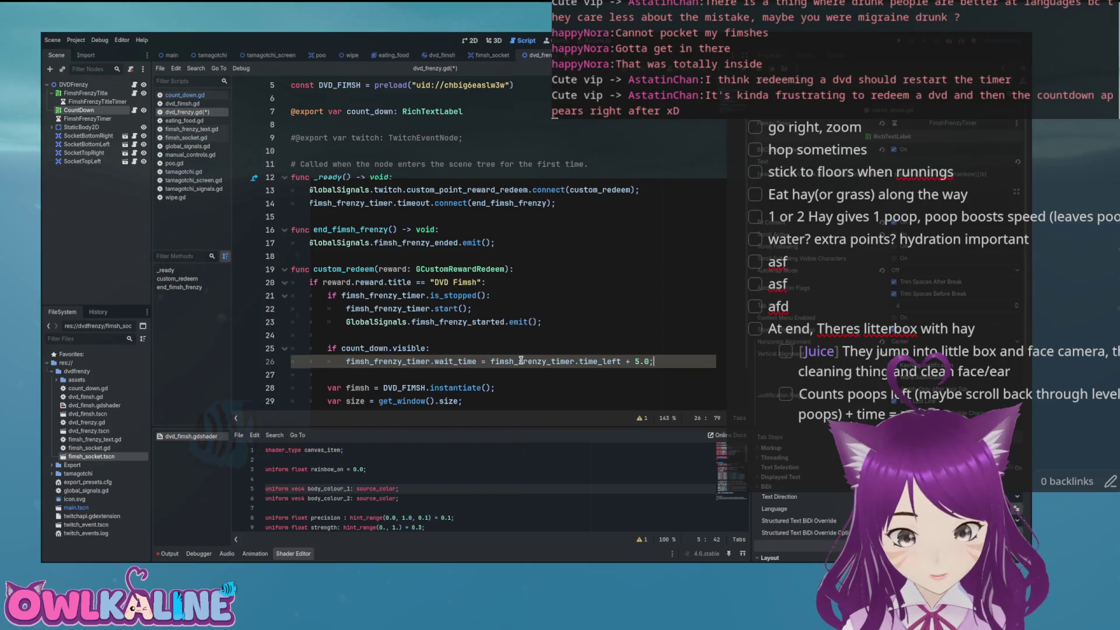
- Add a fimsh_frenzy_timer.reset() call on the next line and save the script
{"action": "key", "text": "Return"}
{"action": "type", "text": "fimsh_frenzy_timer"}
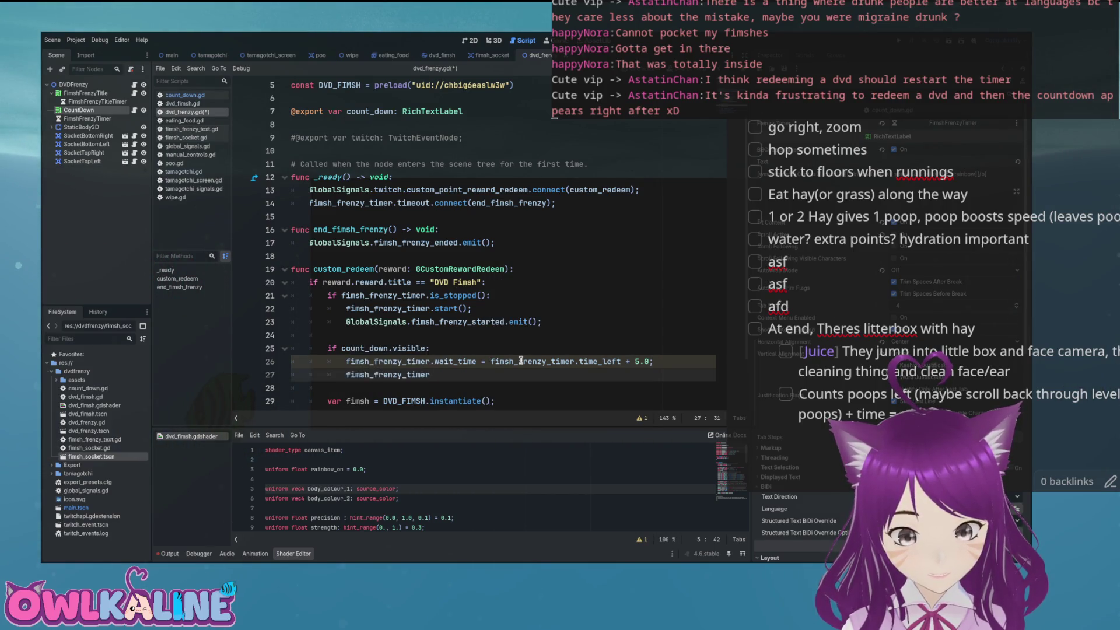
{"action": "type", "text": ".res"}
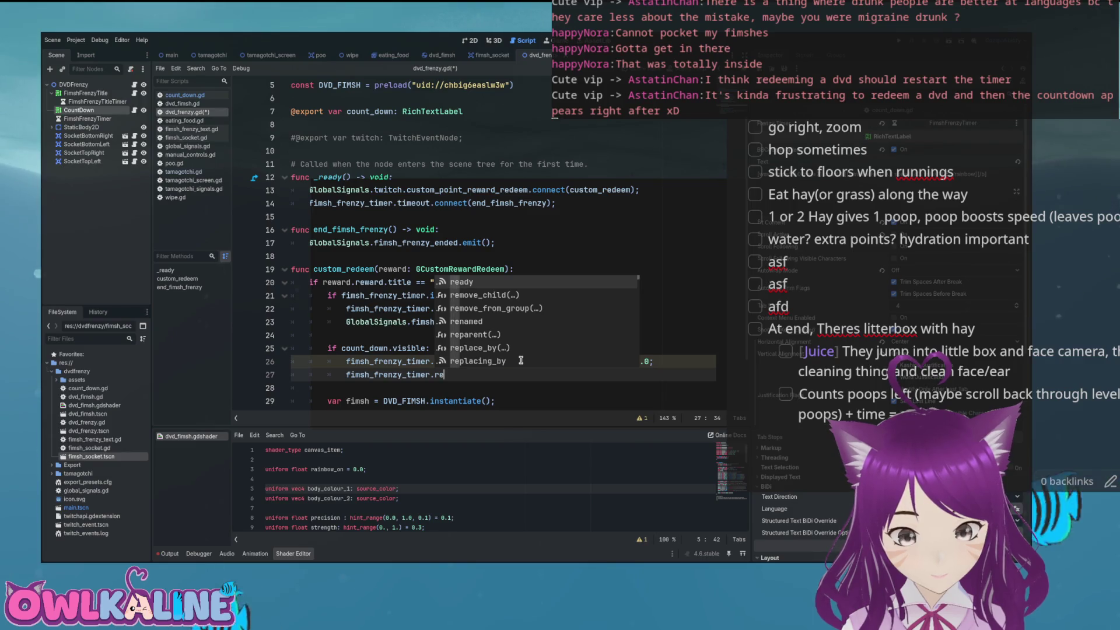
{"action": "type", "text": "et();"}
{"action": "key", "text": "ctrl+s"}
{"action": "scroll", "coordinate": [518, 364], "scroll_direction": "down", "scroll_amount": 1}
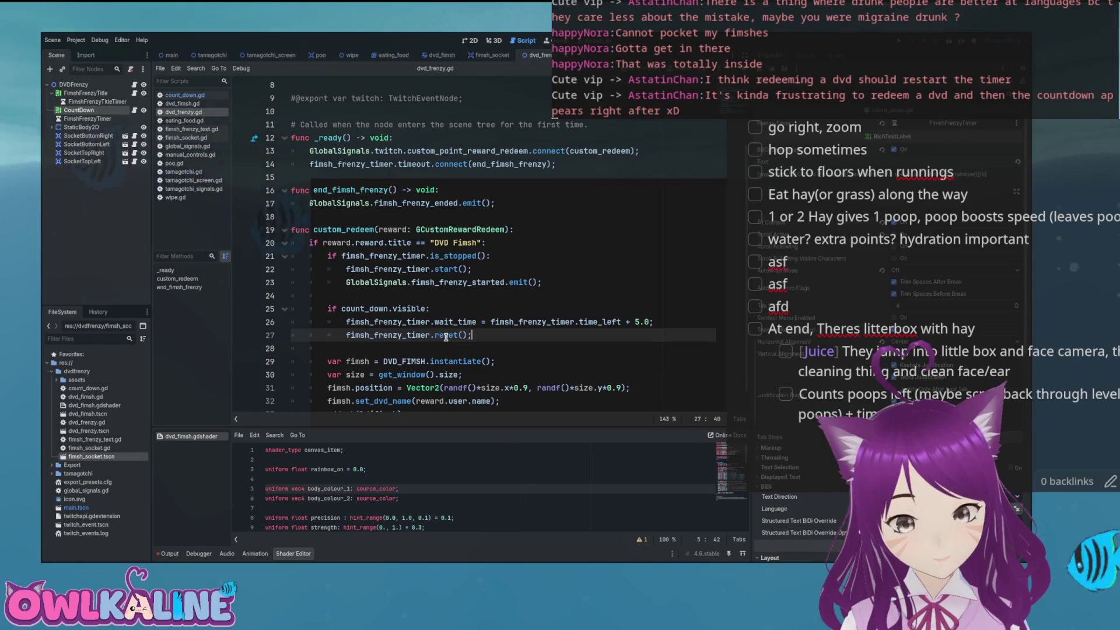
{"action": "left_click", "coordinate": [446, 336]}
{"action": "scroll", "coordinate": [432, 274], "scroll_direction": "down", "scroll_amount": 1}
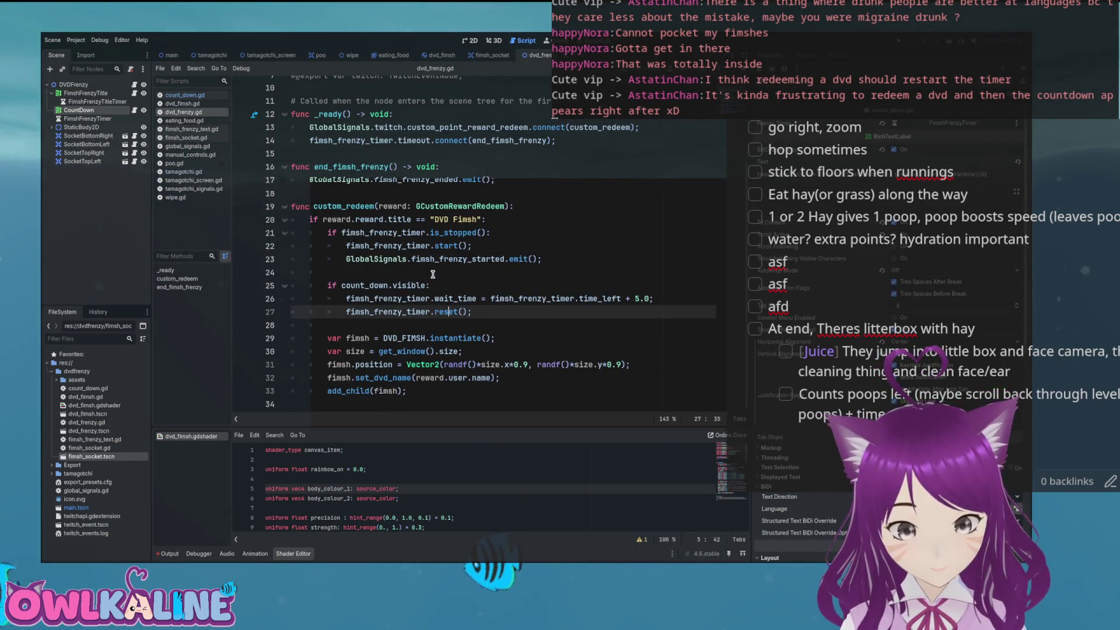
{"action": "key", "text": "Down"}
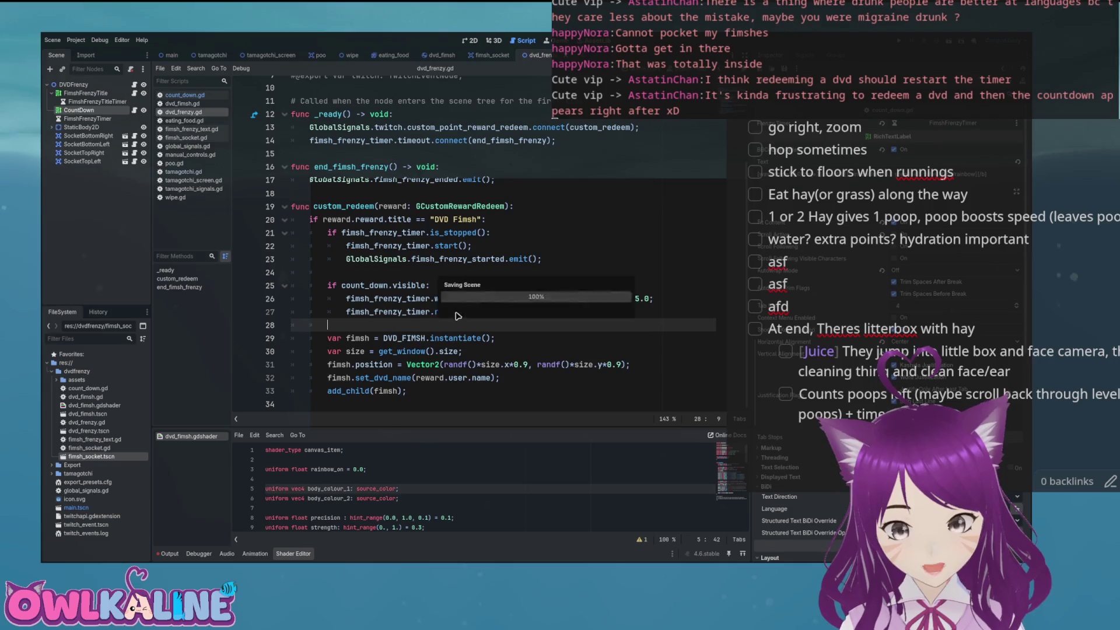
{"action": "left_click", "coordinate": [443, 312]}
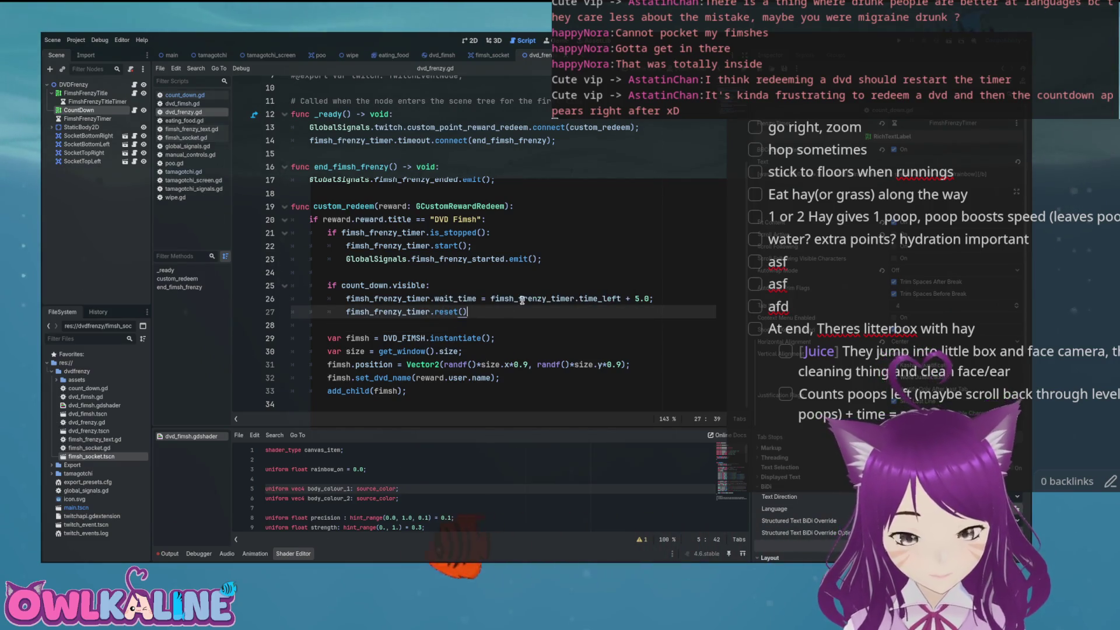
- Change line 27 to fimsh_frenzy_timer.stop()
{"action": "type", "text": "."}
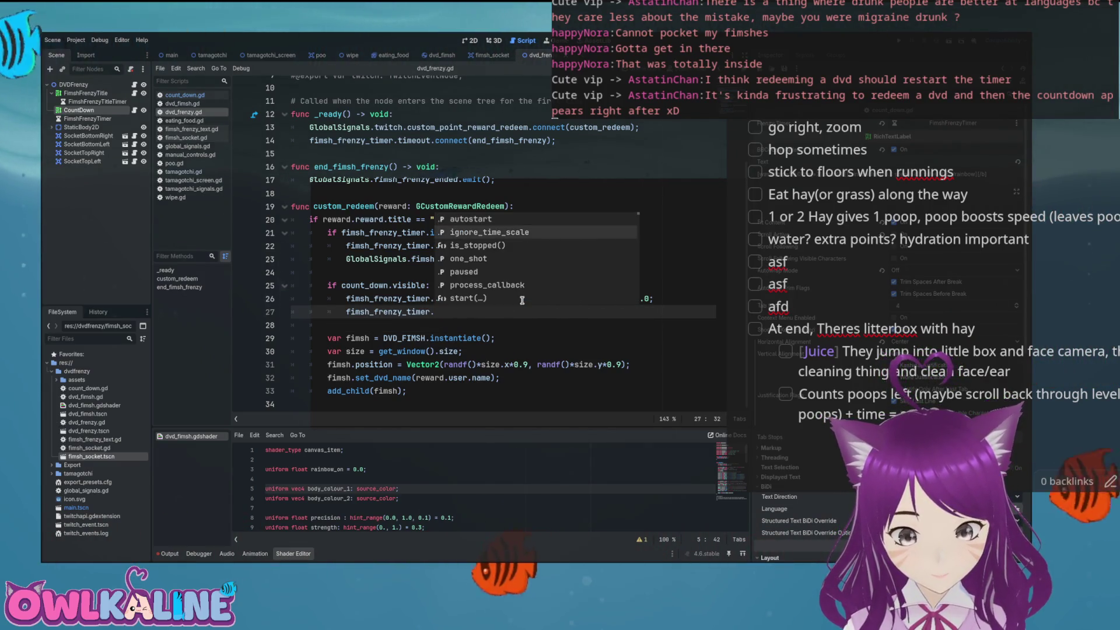
{"action": "key", "text": "Down"}
{"action": "key", "text": "Down"}
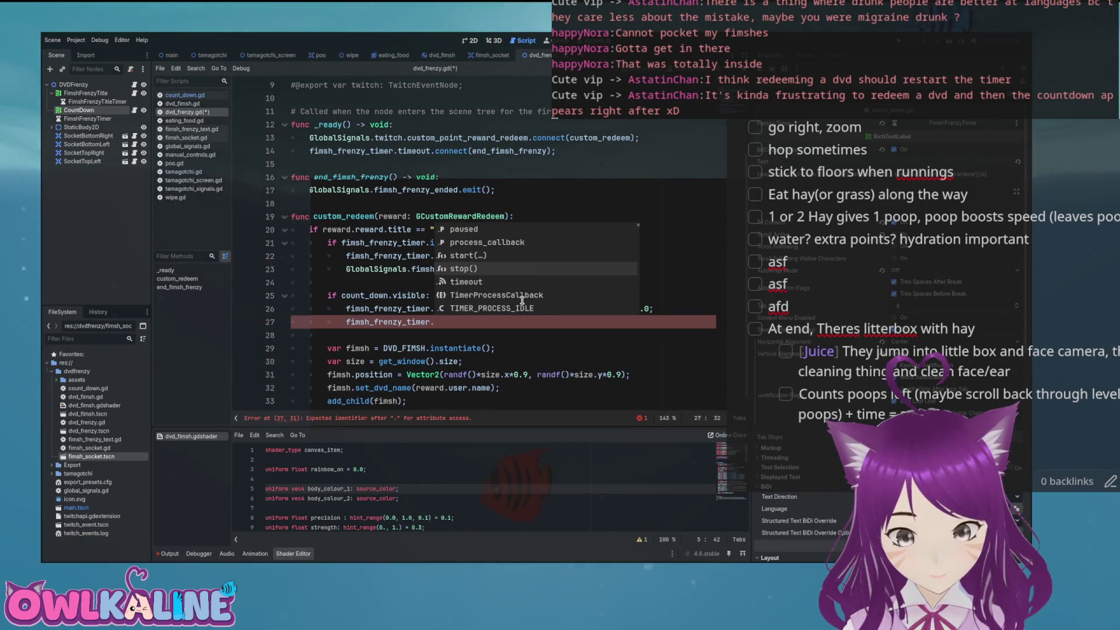
{"action": "key", "text": "Down"}
{"action": "key", "text": "Down"}
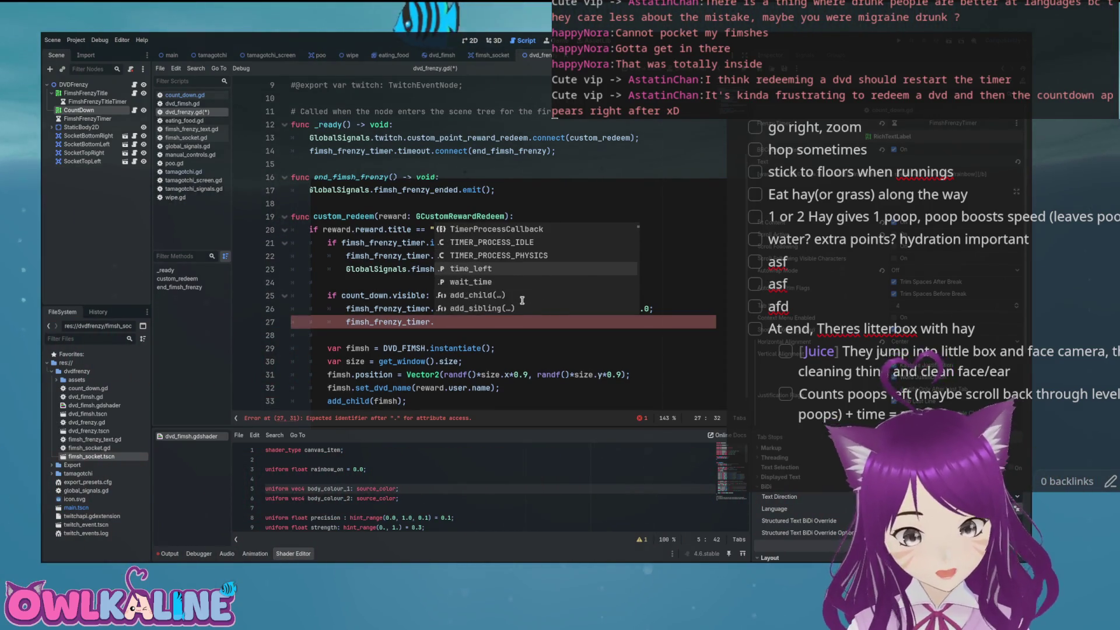
{"action": "key", "text": "Down"}
{"action": "key", "text": "Down"}
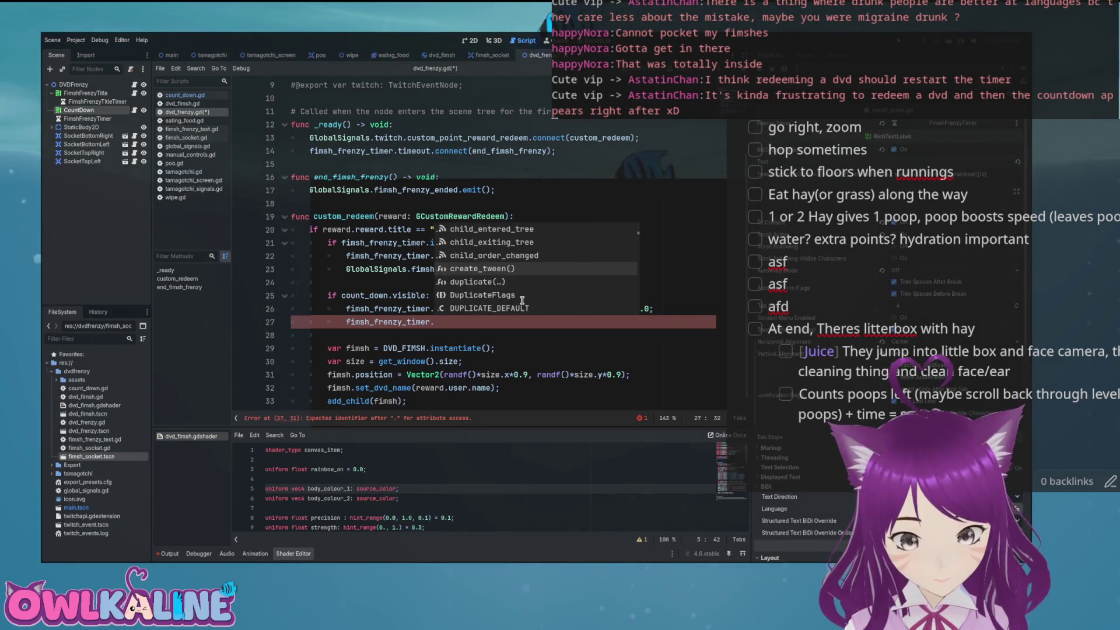
{"action": "key", "text": "Down"}
{"action": "key", "text": "Down"}
{"action": "key", "text": "Down"}
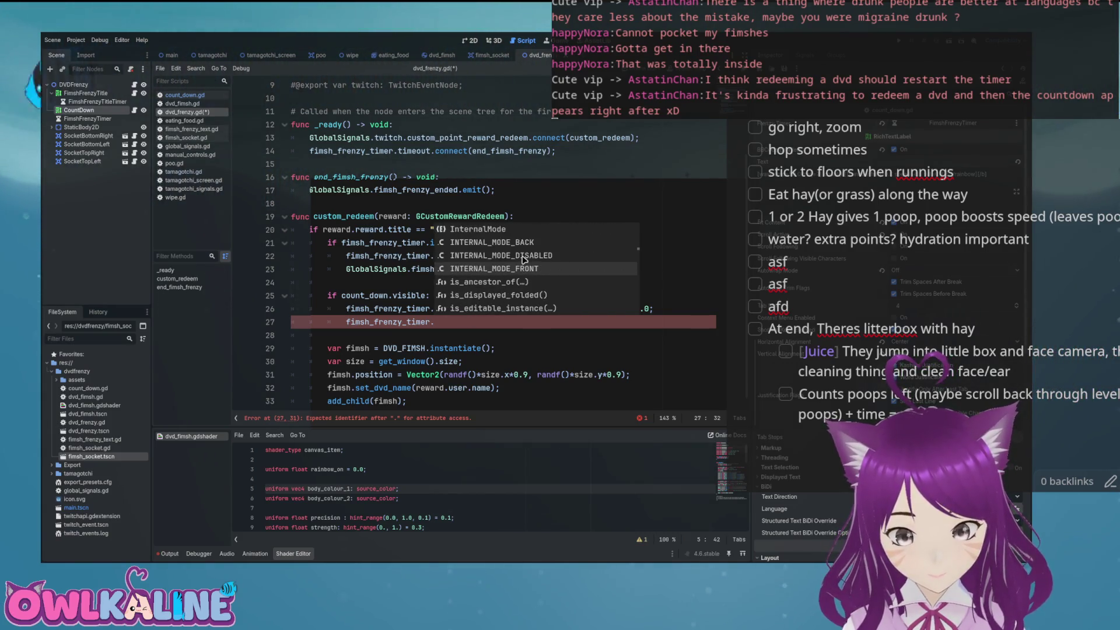
{"action": "key", "text": "Down"}
{"action": "key", "text": "Down"}
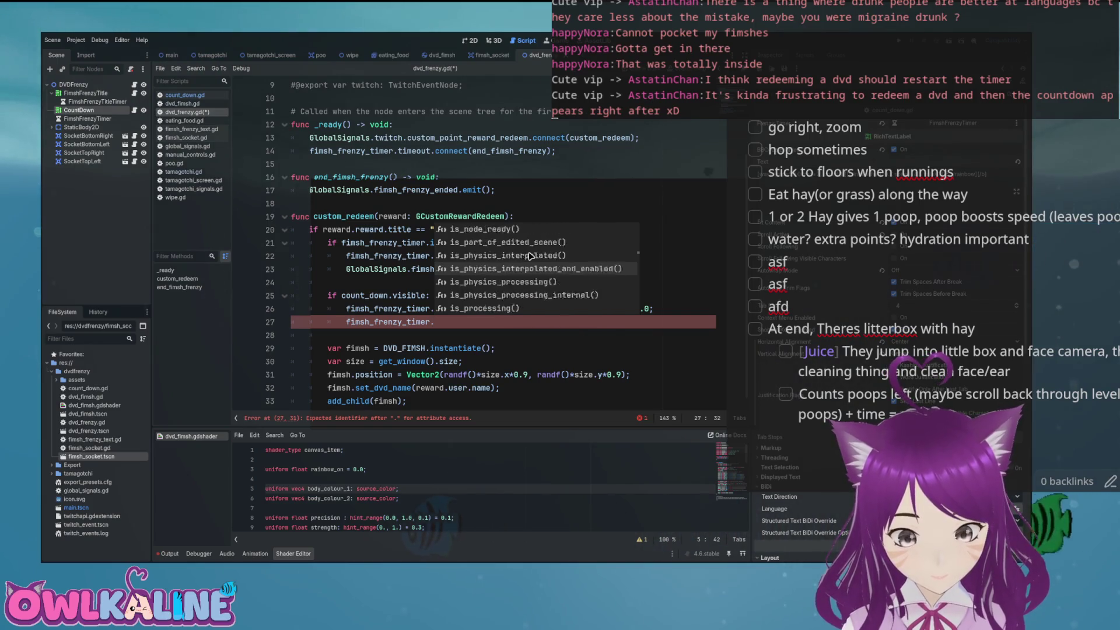
{"action": "scroll", "coordinate": [533, 252], "scroll_direction": "down", "scroll_amount": 15}
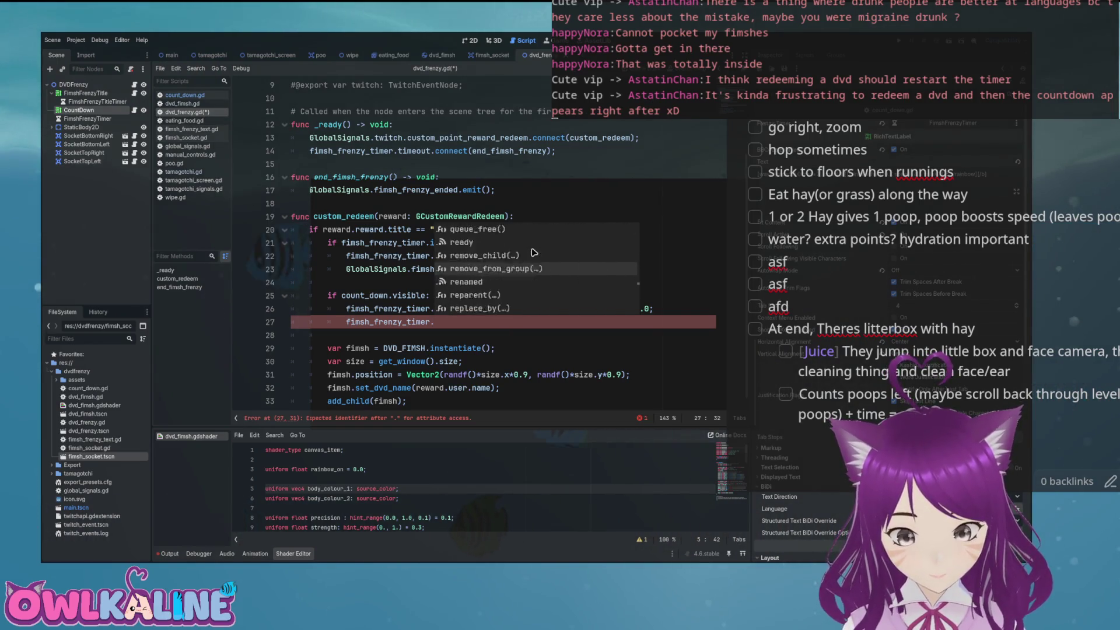
{"action": "scroll", "coordinate": [533, 253], "scroll_direction": "up", "scroll_amount": 20}
{"action": "scroll", "coordinate": [532, 253], "scroll_direction": "down", "scroll_amount": 7}
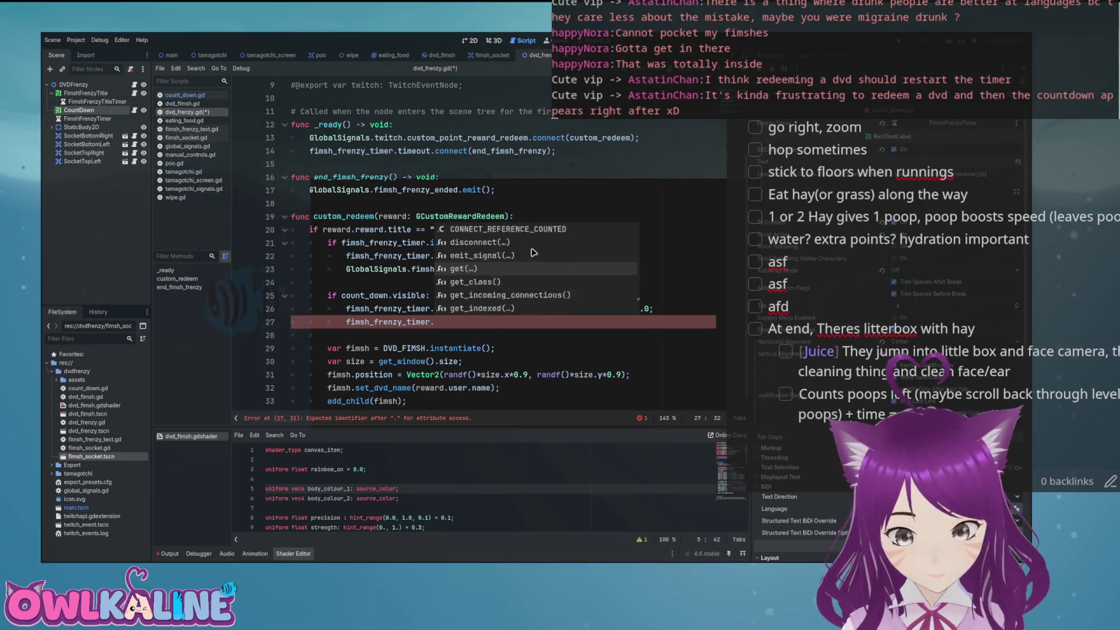
{"action": "scroll", "coordinate": [532, 253], "scroll_direction": "down", "scroll_amount": 15}
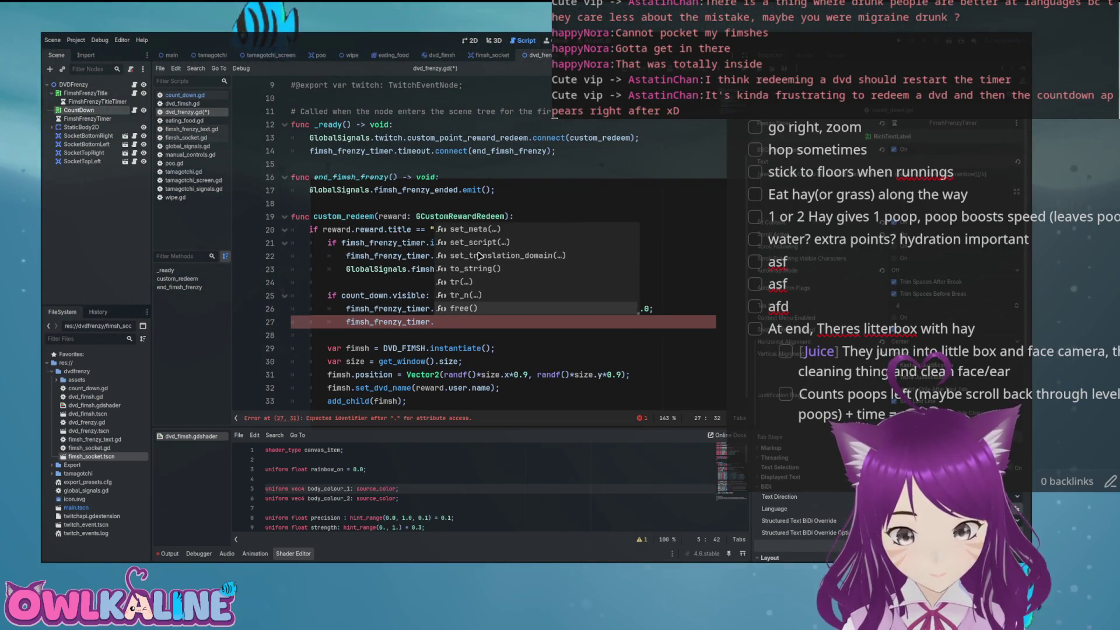
{"action": "left_click", "coordinate": [450, 321]}
{"action": "type", "text": "sto"}
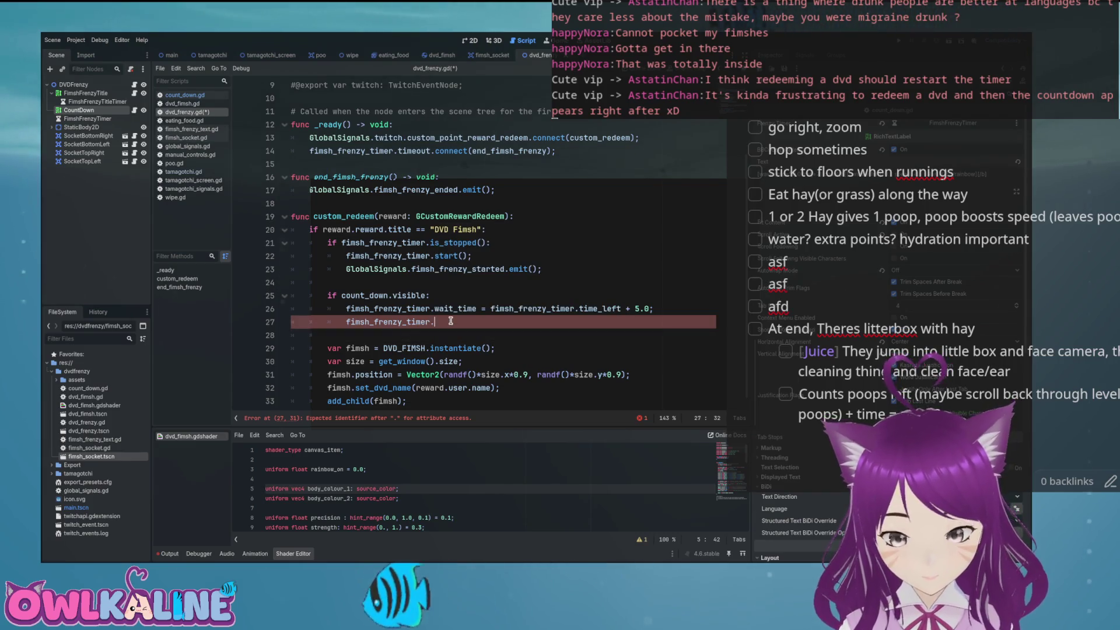
{"action": "type", "text": "p()"}
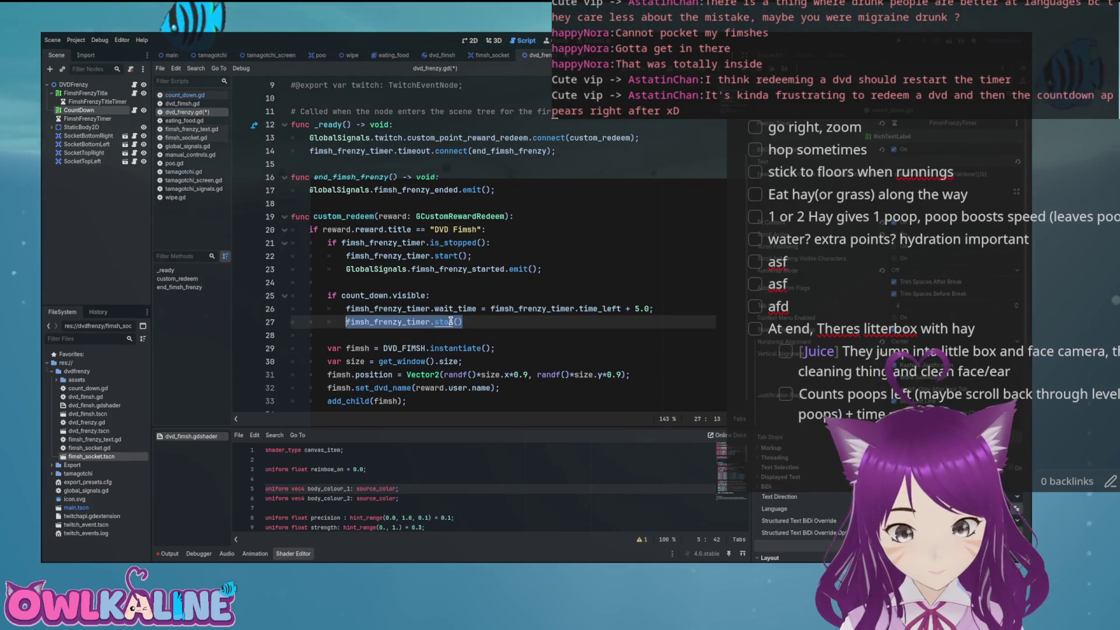
{"action": "key", "text": "Return"}
- Duplicate the stop line as fimsh_frenzy_timer.start() and save the script
{"action": "type", "text": "fimsh_frenzy_timer.stop()"}
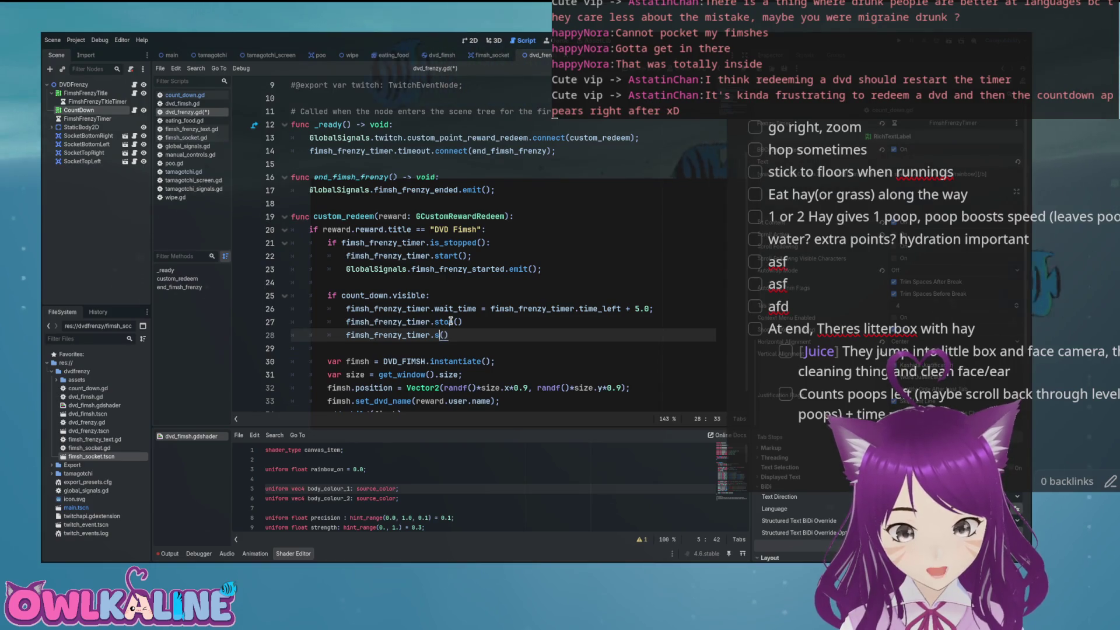
{"action": "type", "text": "t"}
{"action": "key", "text": "ctrl+s"}
{"action": "left_click", "coordinate": [491, 322]}
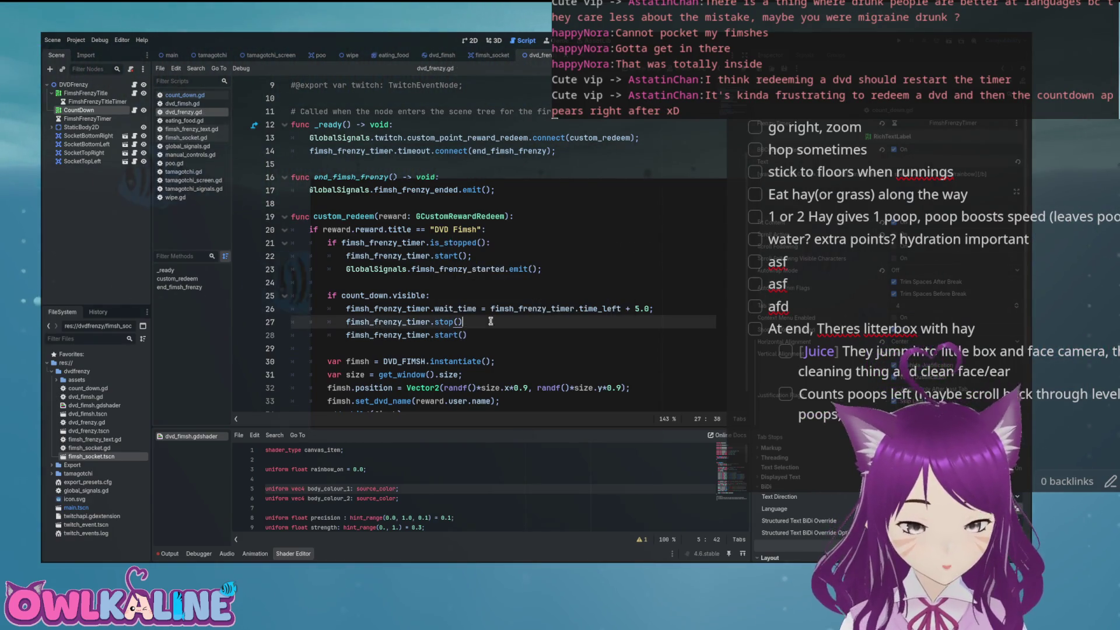
{"action": "left_click", "coordinate": [503, 256]}
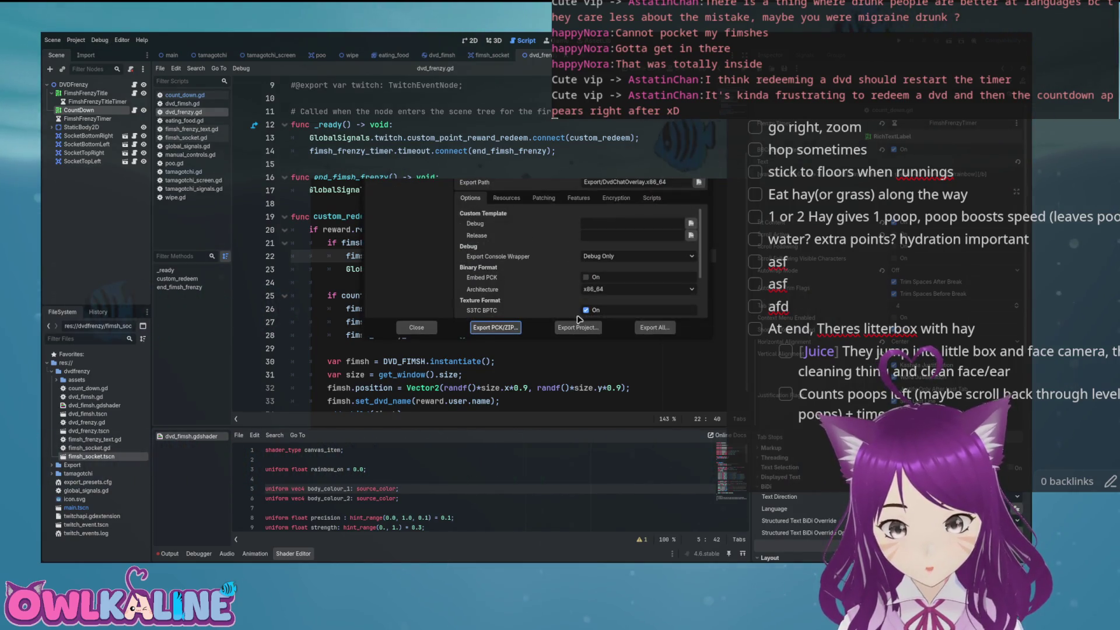
- Export the project over the old DvdChatOverlay.x86_64 build, then switch to the running overlay
{"action": "left_click", "coordinate": [578, 327]}
{"action": "left_click", "coordinate": [610, 378]}
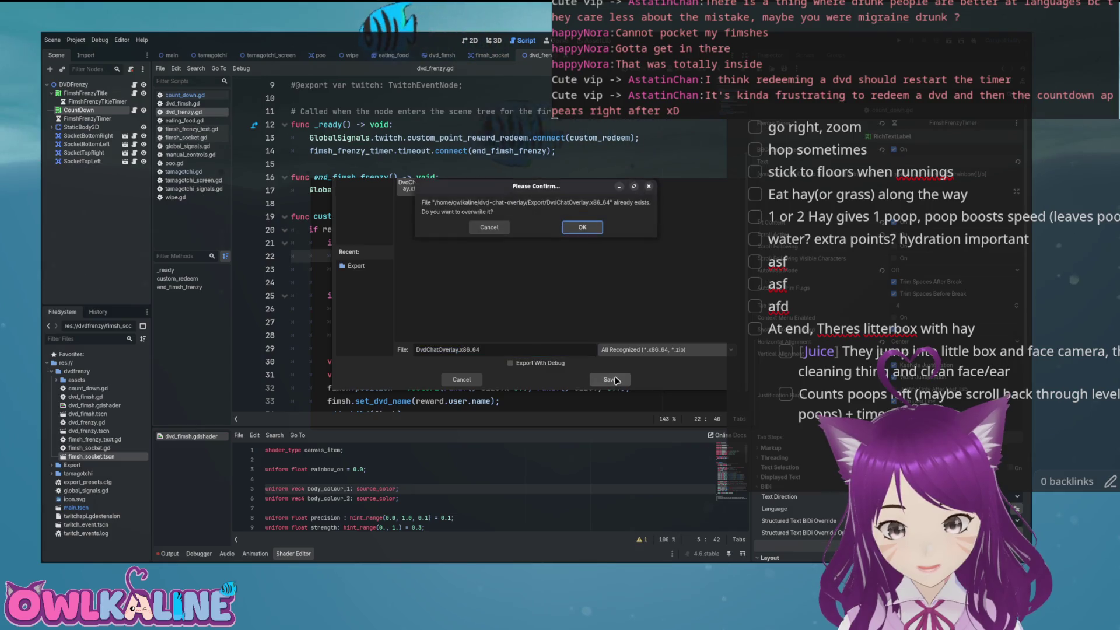
{"action": "left_click", "coordinate": [578, 230]}
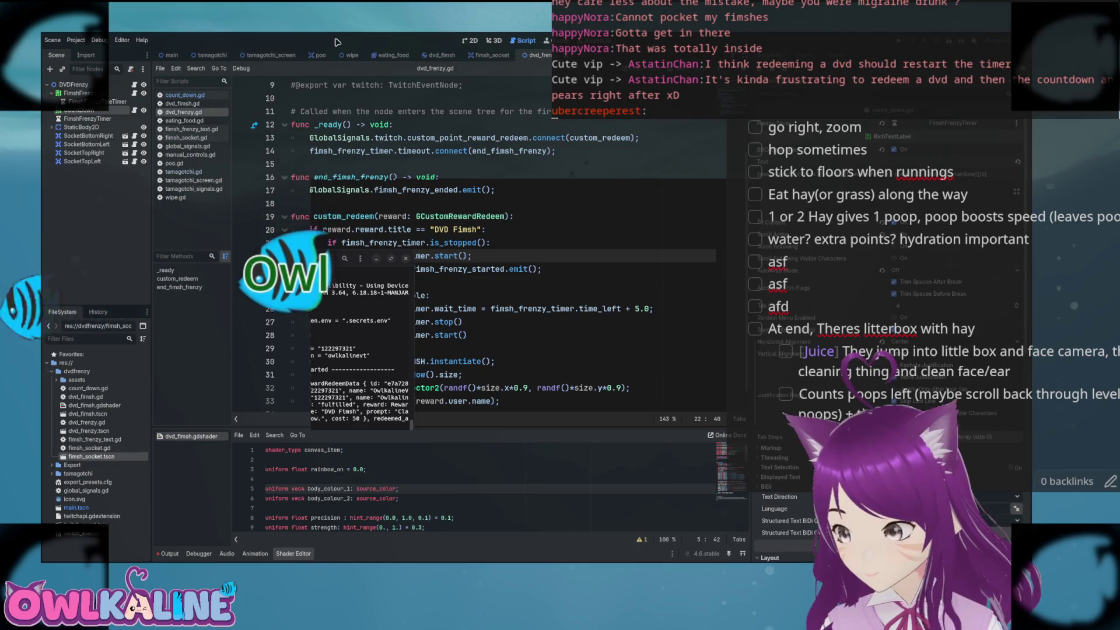
{"action": "key", "text": "alt+Tab"}
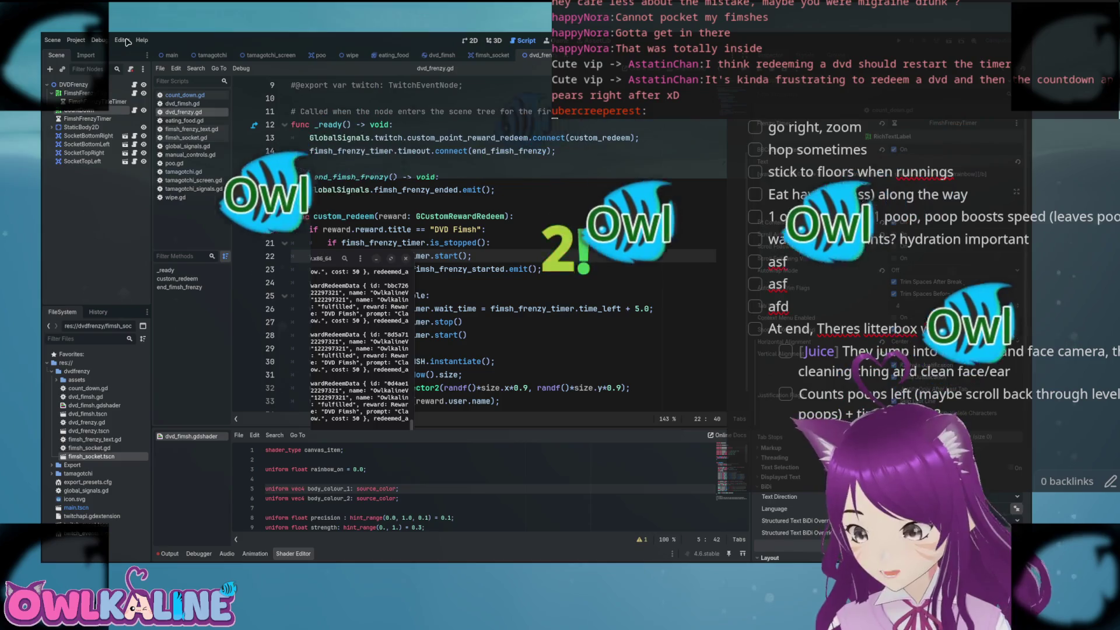
- Bring up the dvd_fimsh script and find the liftetime countdown line
{"action": "left_click", "coordinate": [500, 267]}
{"action": "scroll", "coordinate": [500, 267], "scroll_direction": "down", "scroll_amount": 1}
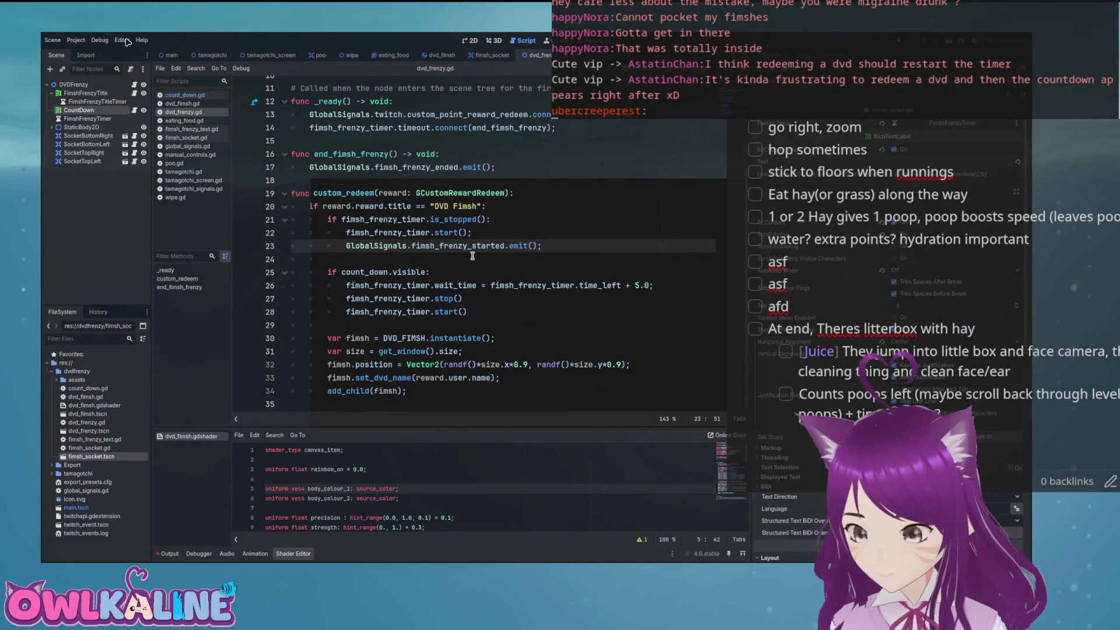
{"action": "key", "text": "ctrl+shift+Tab"}
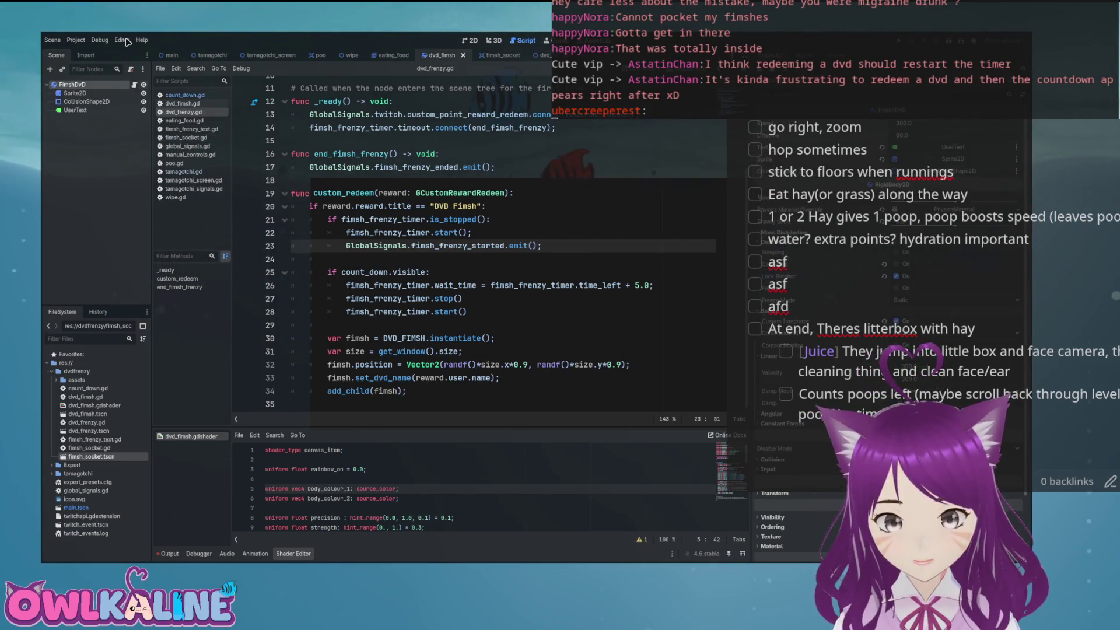
{"action": "key", "text": "ctrl+shift+Tab"}
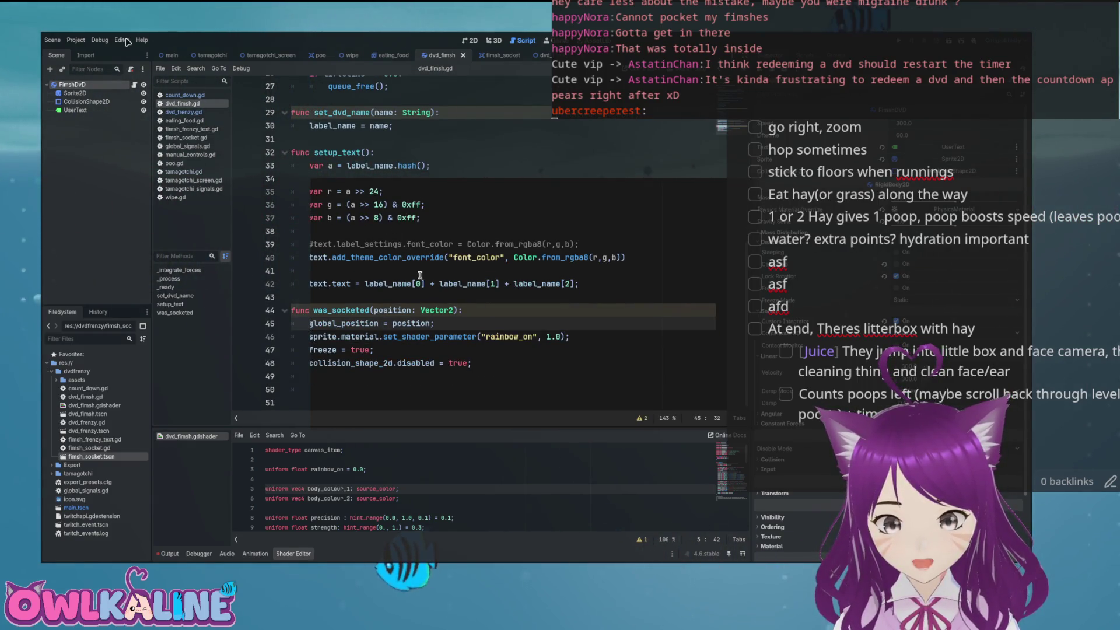
{"action": "scroll", "coordinate": [420, 274], "scroll_direction": "up", "scroll_amount": 4}
{"action": "left_click", "coordinate": [375, 231]}
{"action": "scroll", "coordinate": [506, 374], "scroll_direction": "down", "scroll_amount": 4}
- Add 'liftetime = 999.0' at the end of the was_socketed function
{"action": "left_click", "coordinate": [506, 374]}
{"action": "type", "text": "if"}
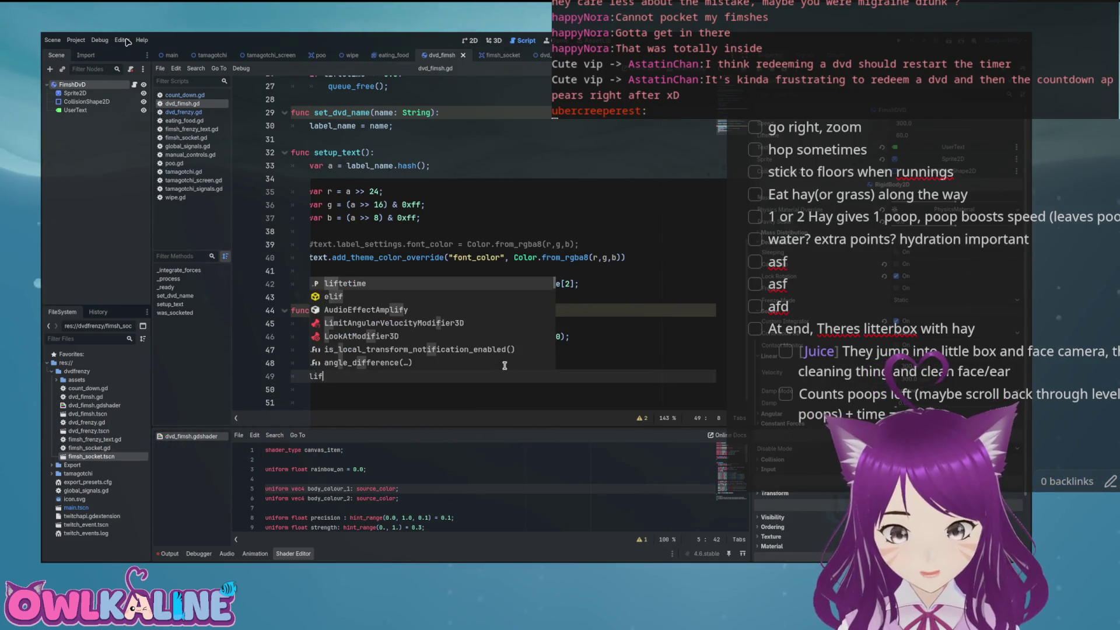
{"action": "key", "text": "Return"}
{"action": "type", "text": "= 999."}
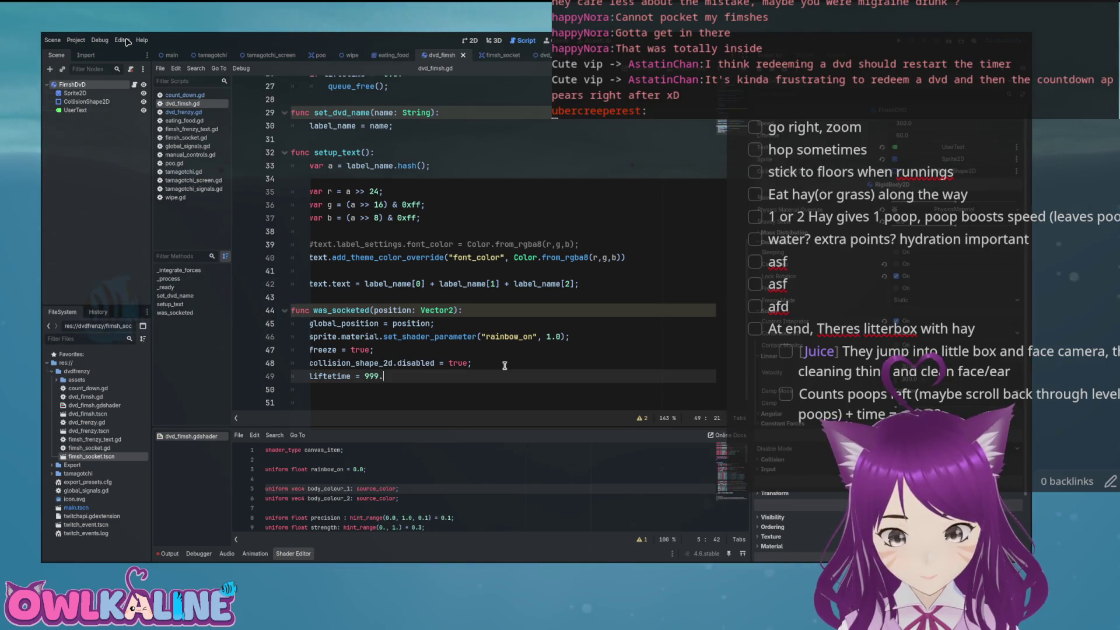
{"action": "scroll", "coordinate": [418, 338], "scroll_direction": "up", "scroll_amount": 4}
{"action": "scroll", "coordinate": [400, 352], "scroll_direction": "down", "scroll_amount": 4}
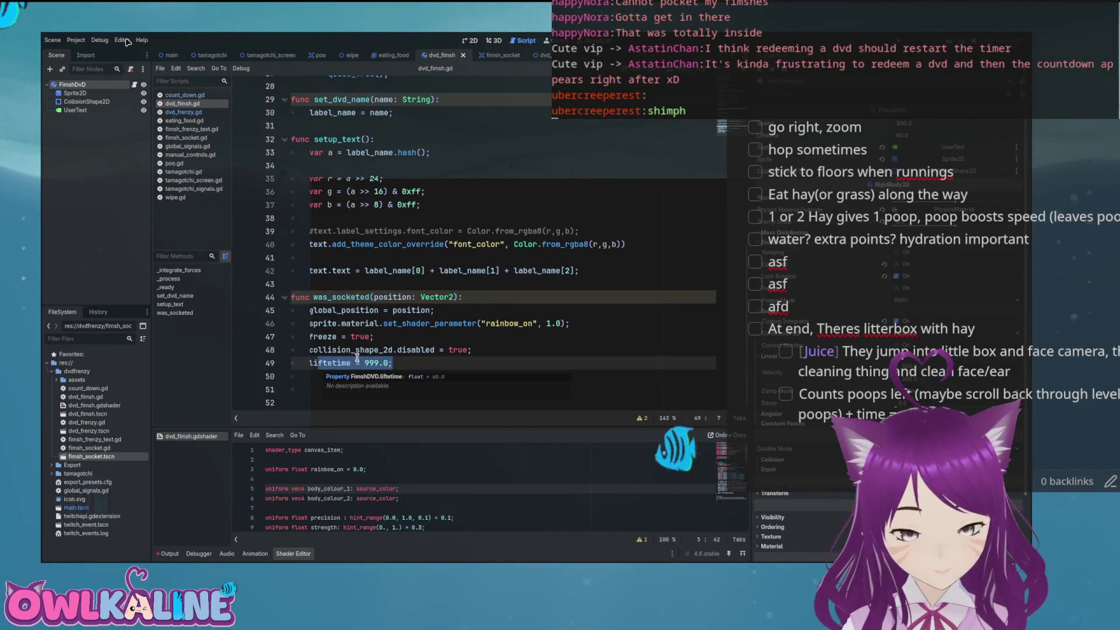
{"action": "scroll", "coordinate": [357, 356], "scroll_direction": "up", "scroll_amount": 7}
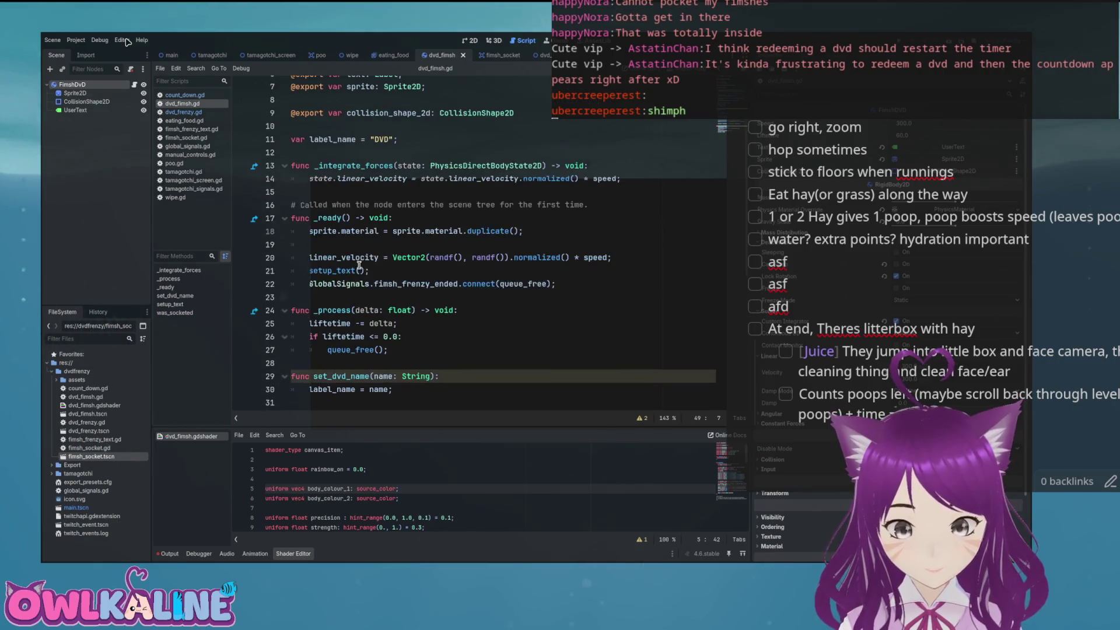
- Declare 'var was_sockted: bool = false' below label_name and type label_name as String
{"action": "scroll", "coordinate": [361, 263], "scroll_direction": "up", "scroll_amount": 2}
{"action": "left_click", "coordinate": [430, 217]}
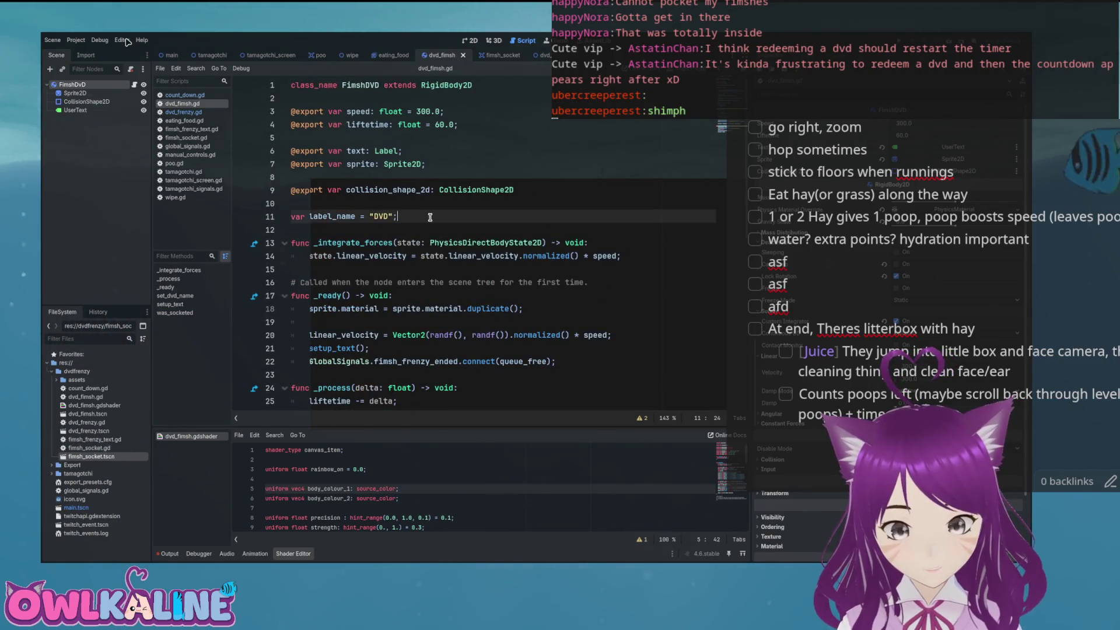
{"action": "key", "text": "Return"}
{"action": "type", "text": "var"}
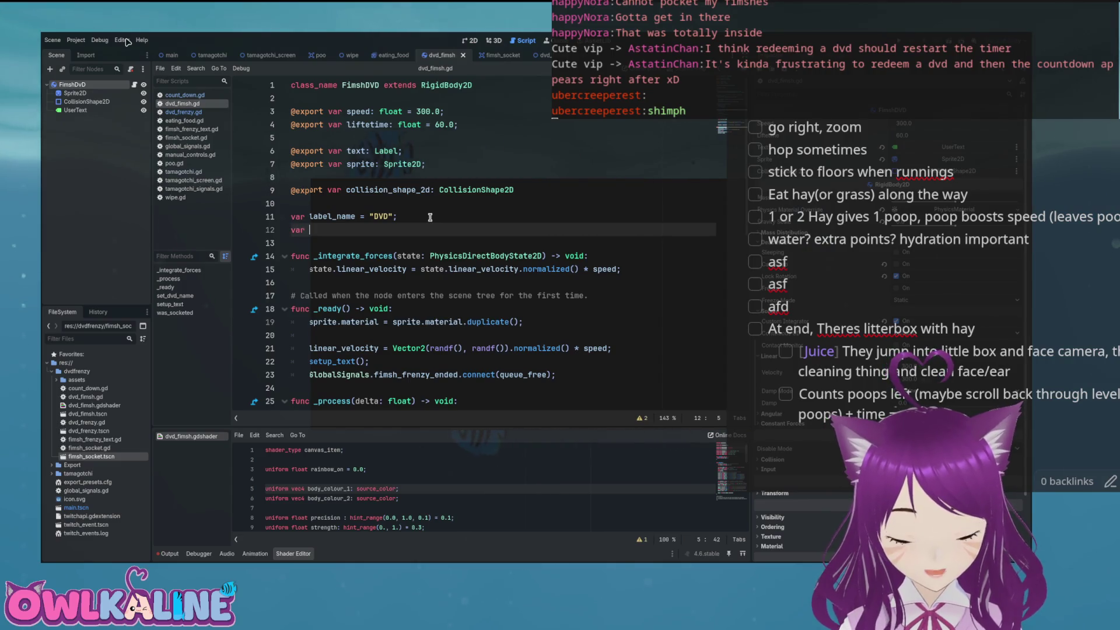
{"action": "type", "text": "was_s"}
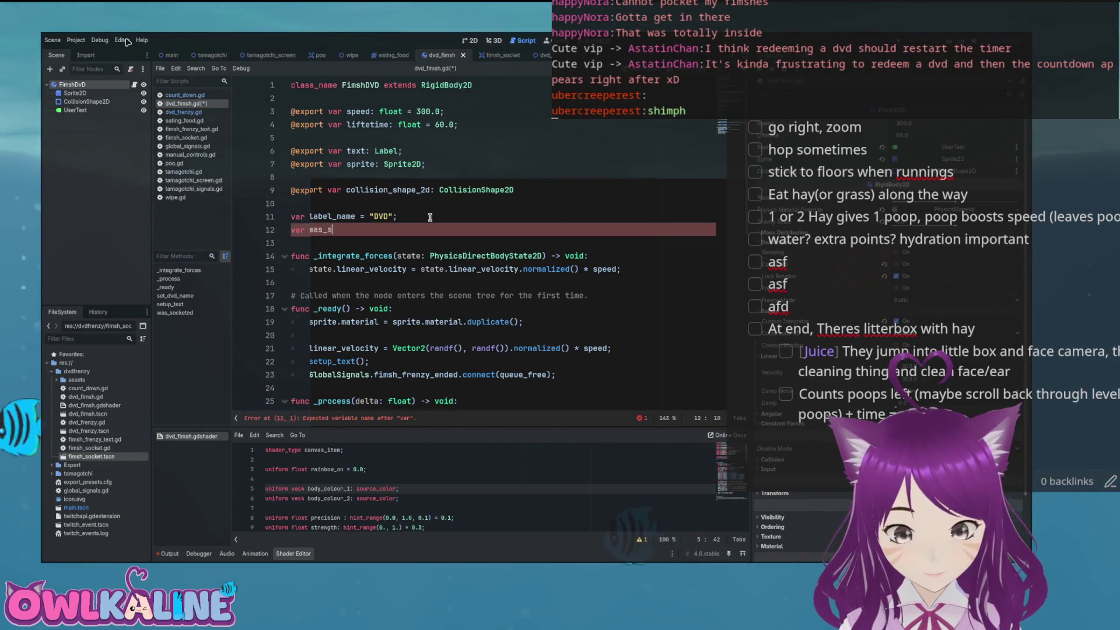
{"action": "type", "text": "ockted ="}
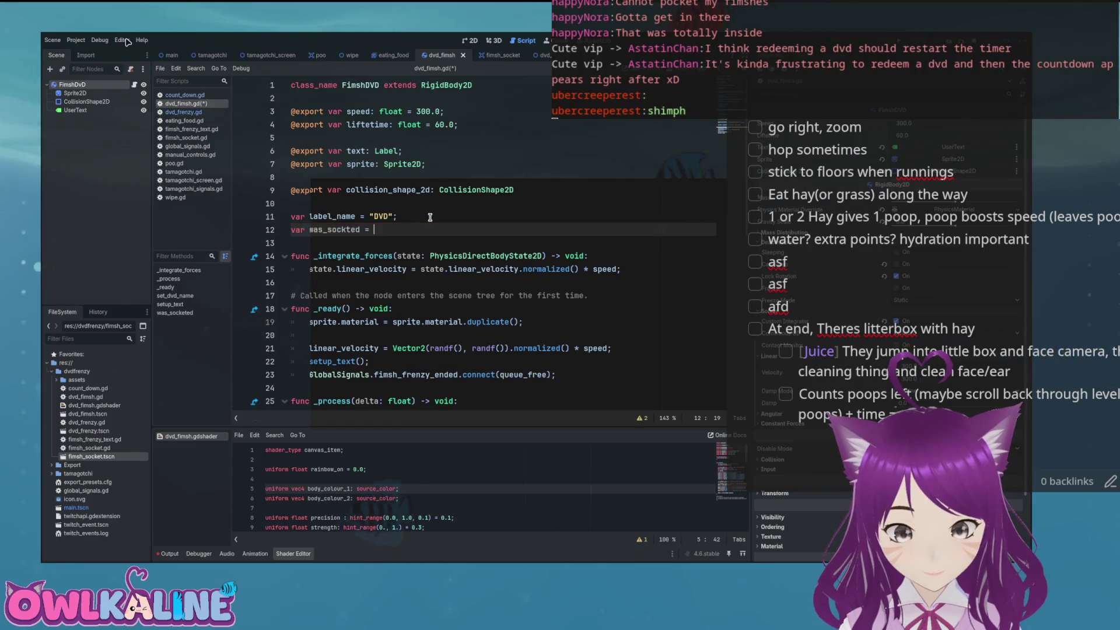
{"action": "key", "text": "Left"}
{"action": "key", "text": "Left"}
{"action": "key", "text": "Left"}
{"action": "type", "text": "\":\": "}
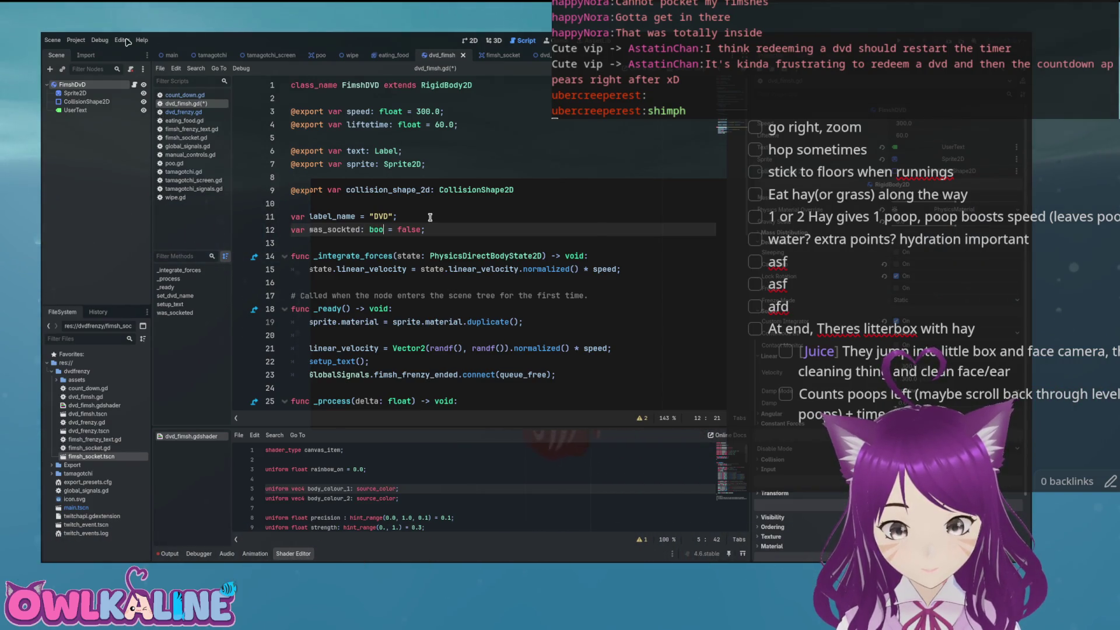
{"action": "type", "text": "l"}
{"action": "key", "text": "Up"}
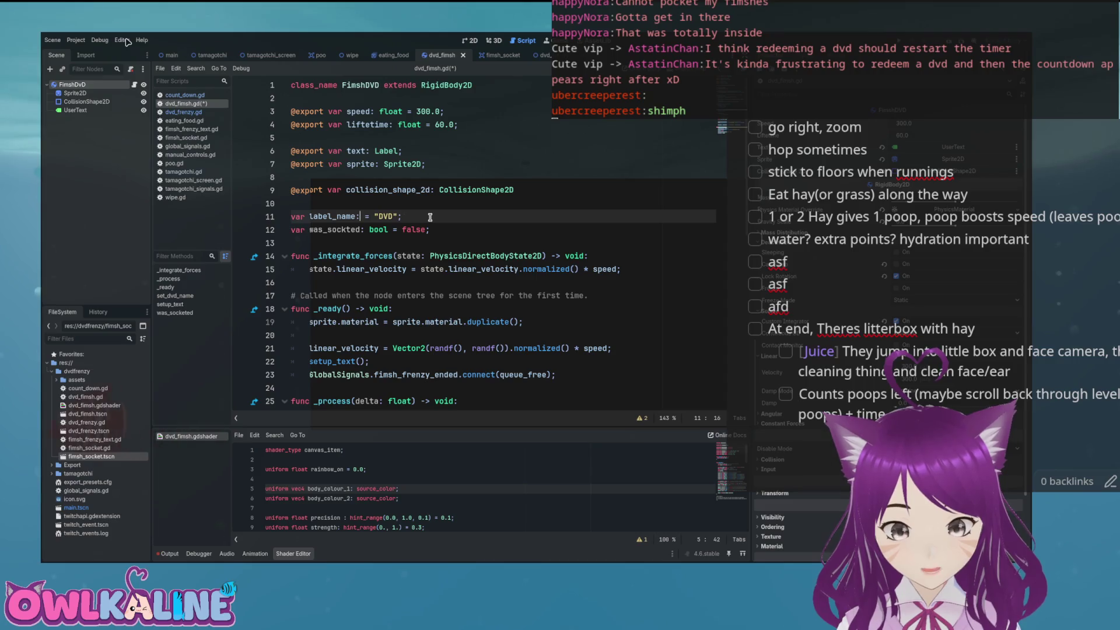
{"action": "type", "text": "g"}
{"action": "left_click", "coordinate": [460, 191]}
- Add 'and !was_sockted' to the liftetime expiry check
{"action": "scroll", "coordinate": [410, 298], "scroll_direction": "down", "scroll_amount": 9}
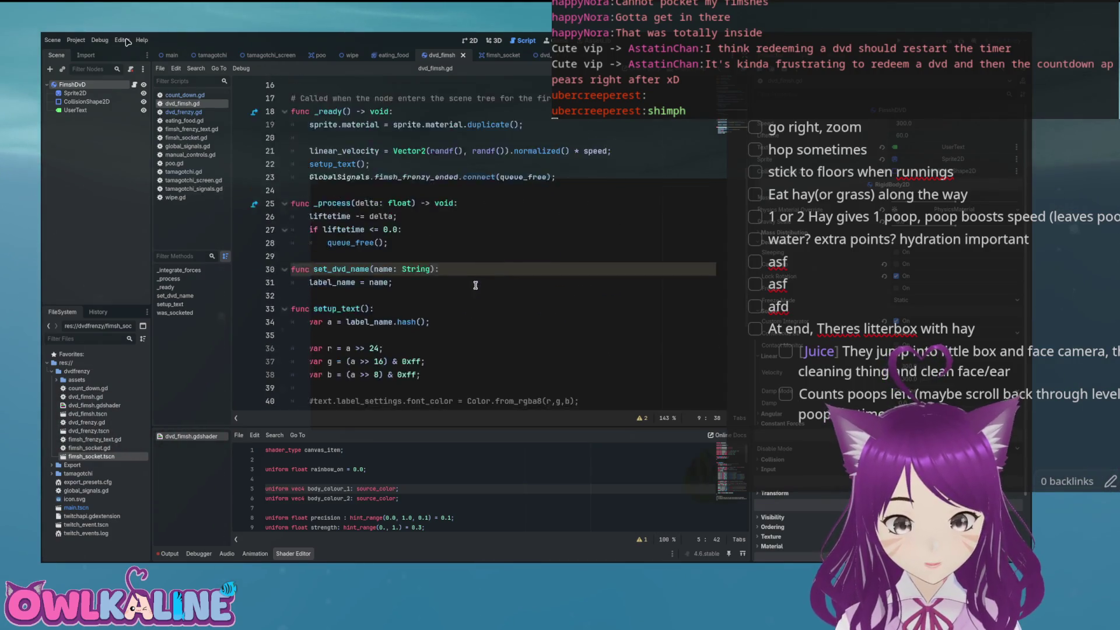
{"action": "scroll", "coordinate": [390, 196], "scroll_direction": "up", "scroll_amount": 3}
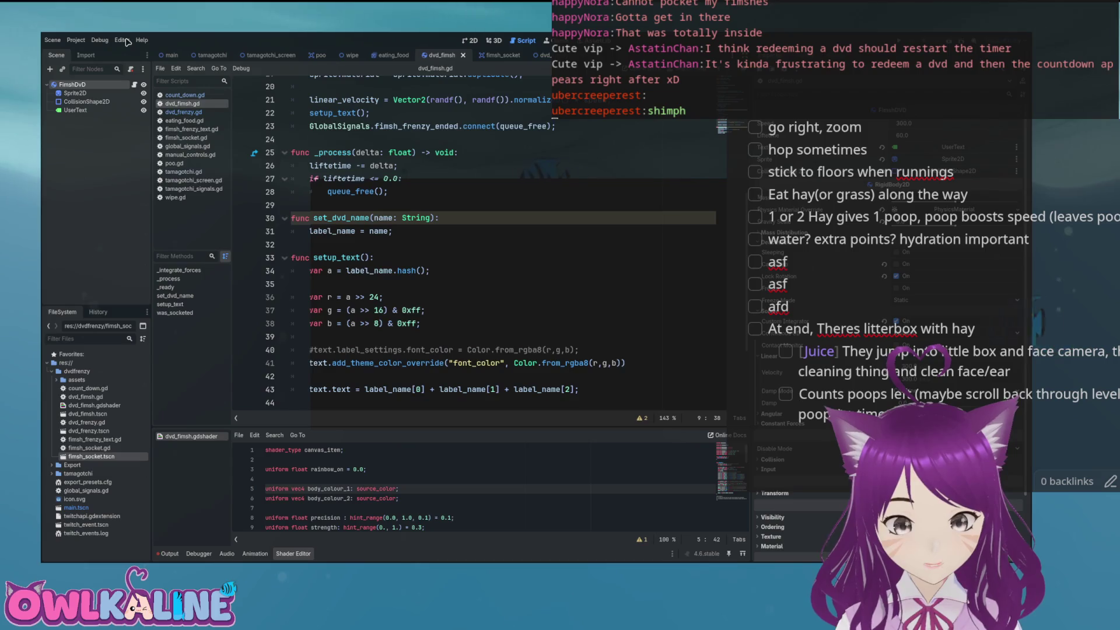
{"action": "left_click", "coordinate": [403, 179]}
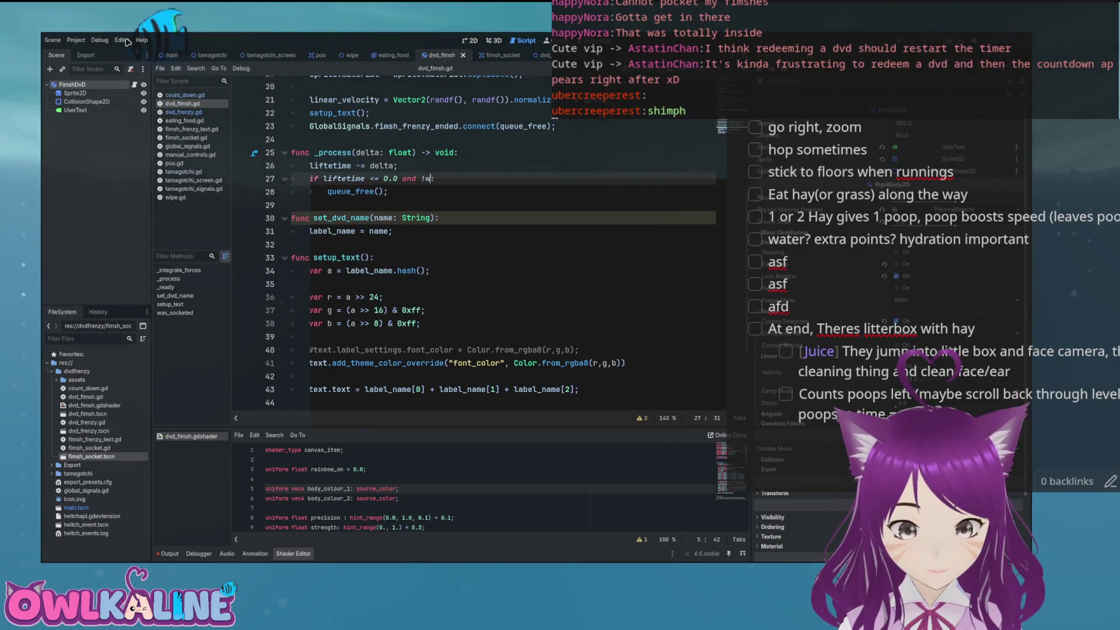
{"action": "type", "text": "as_sockted"}
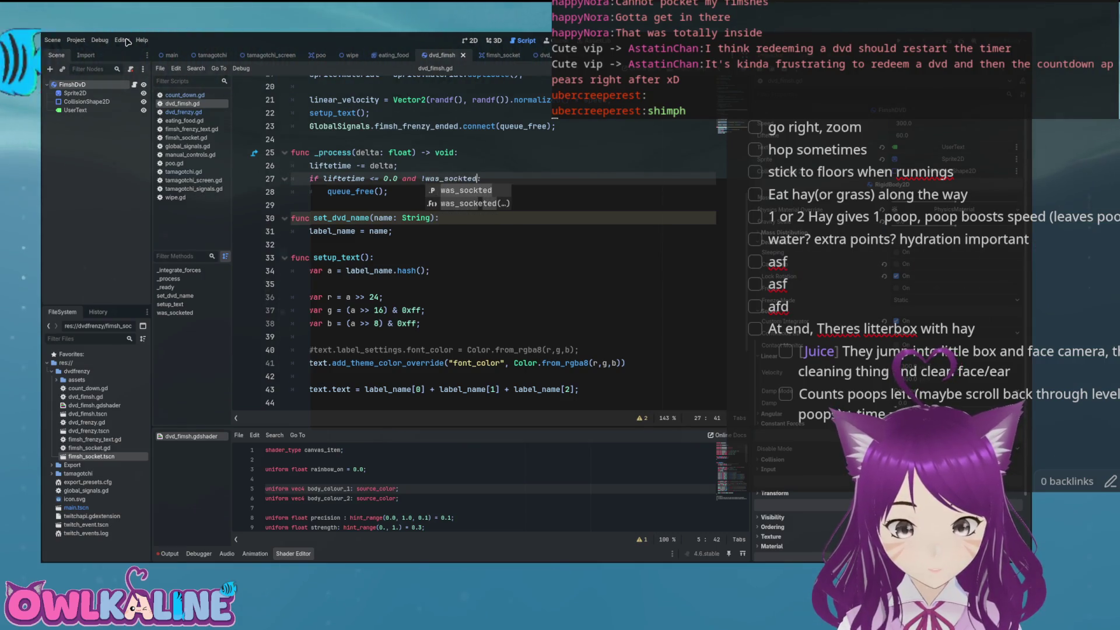
{"action": "key", "text": "Up"}
- Replace the liftetime = 999.0 line with 'was_sockted = true'
{"action": "scroll", "coordinate": [492, 228], "scroll_direction": "down", "scroll_amount": 3}
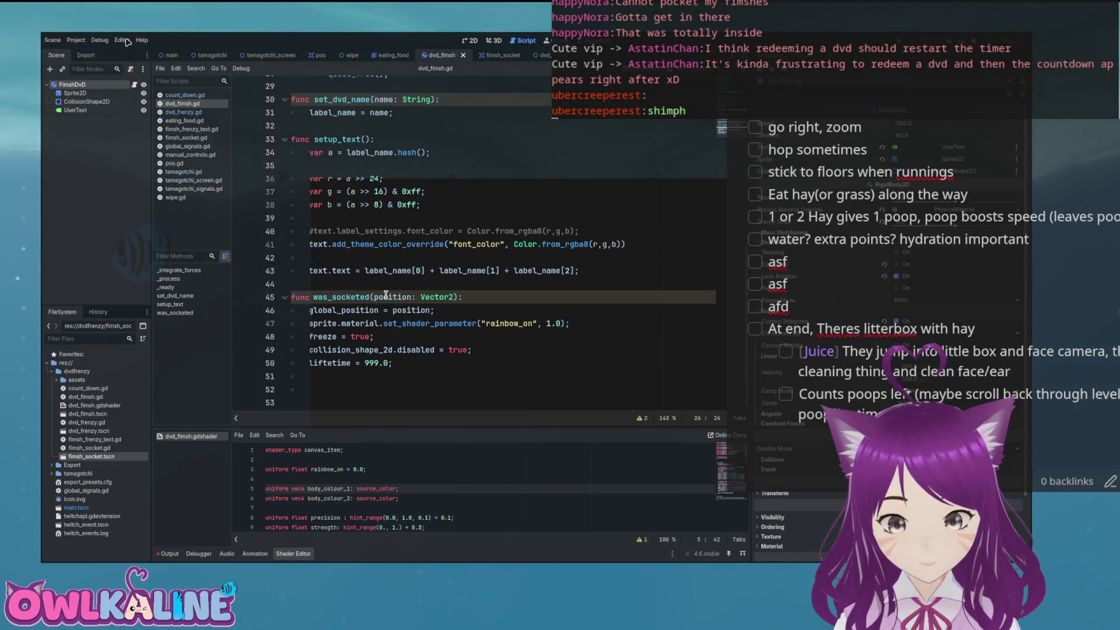
{"action": "left_click_drag", "start_coordinate": [392, 363], "coordinate": [313, 362]}
{"action": "type", "text": "as"}
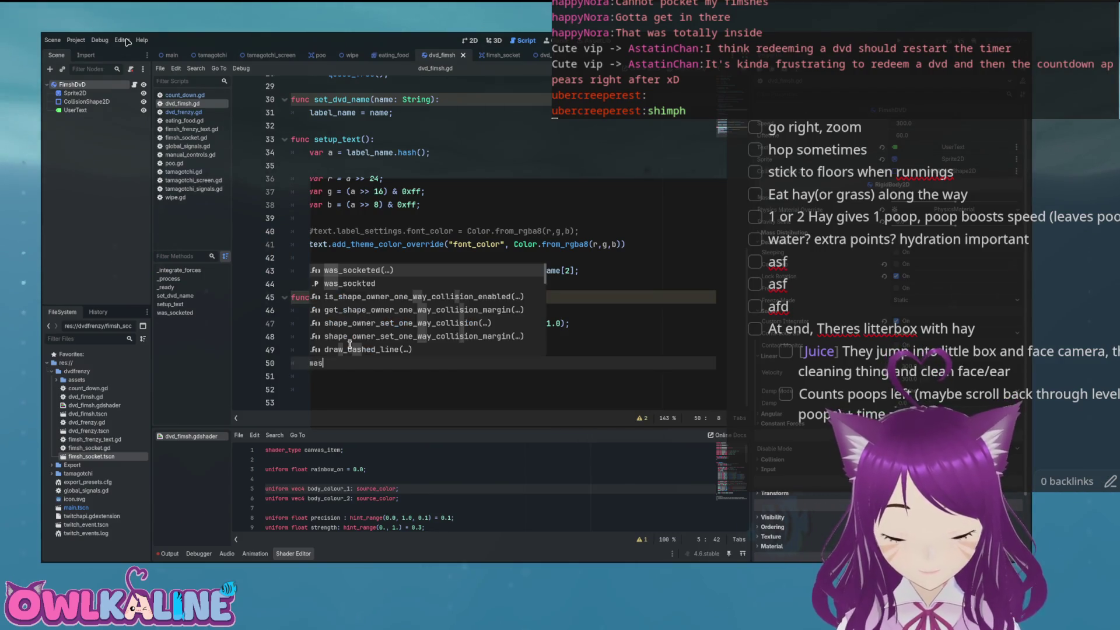
{"action": "type", "text": "_sockted = true;"}
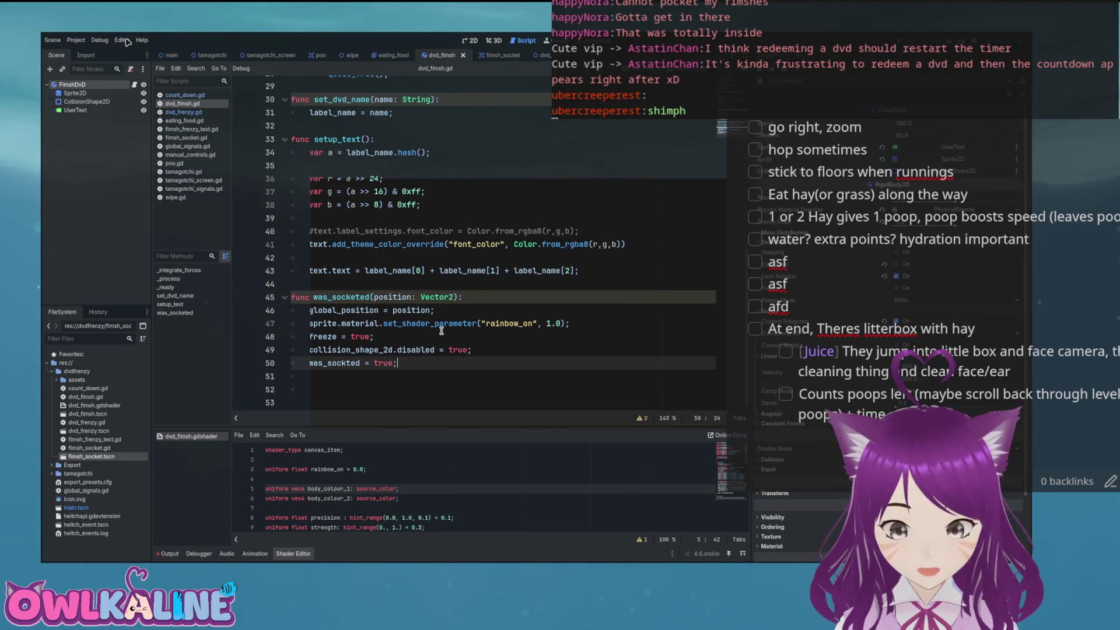
{"action": "left_click", "coordinate": [521, 323]}
{"action": "left_click", "coordinate": [327, 307]}
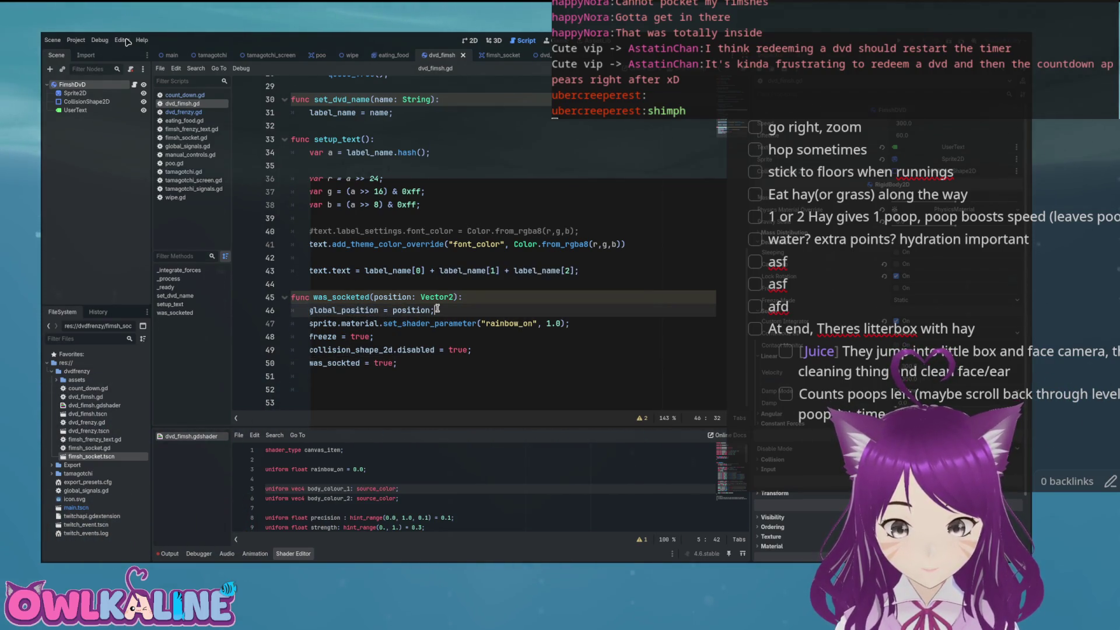
- Zoom in on the DVD fish sprite in the 2D view, then on the fimsh_socket scene
{"action": "left_click", "coordinate": [469, 40]}
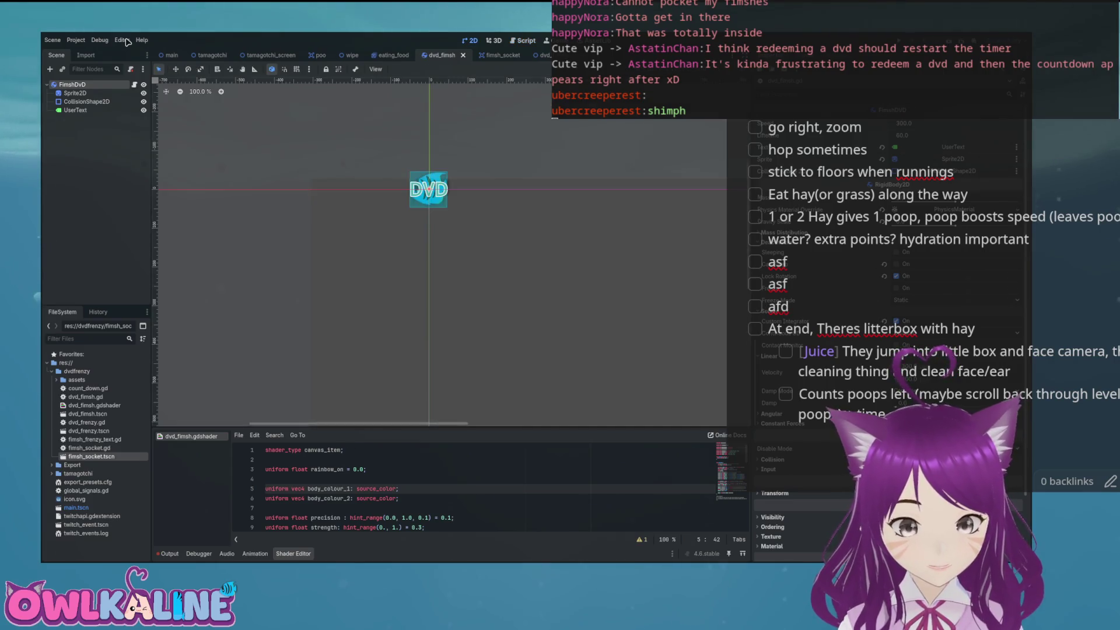
{"action": "scroll", "coordinate": [429, 207], "scroll_direction": "up", "scroll_amount": 6}
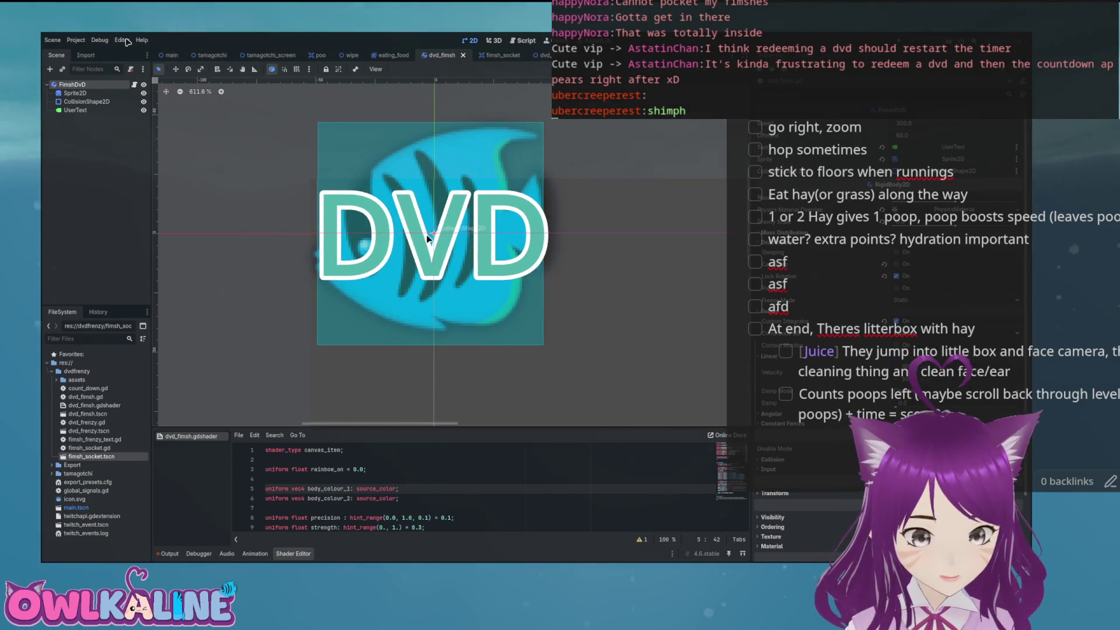
{"action": "scroll", "coordinate": [427, 236], "scroll_direction": "up", "scroll_amount": 1}
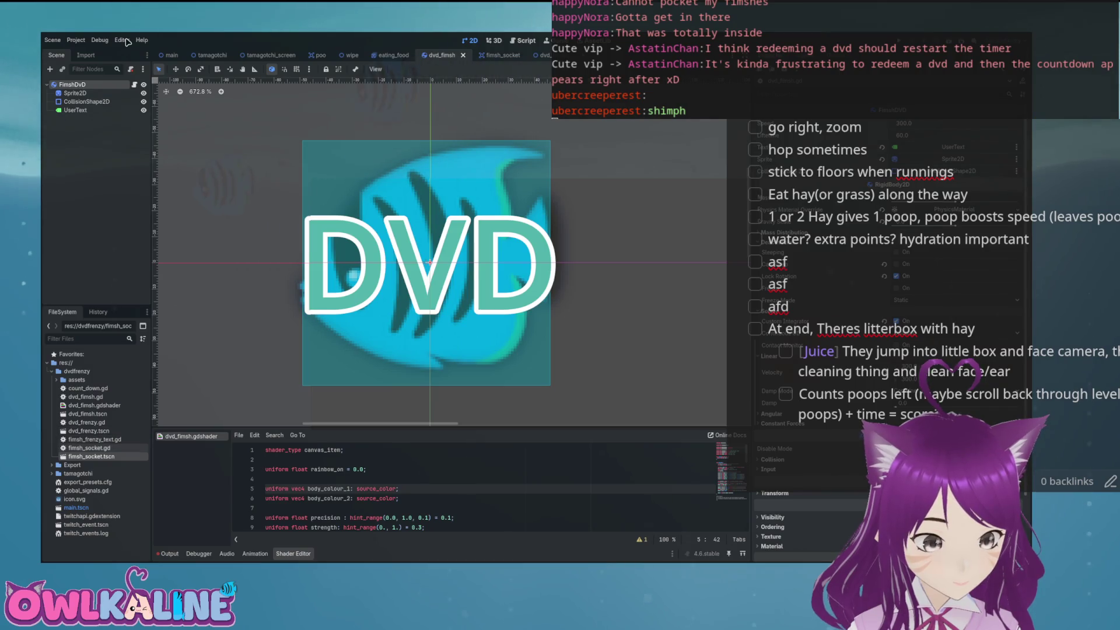
{"action": "key", "text": "ctrl+Tab"}
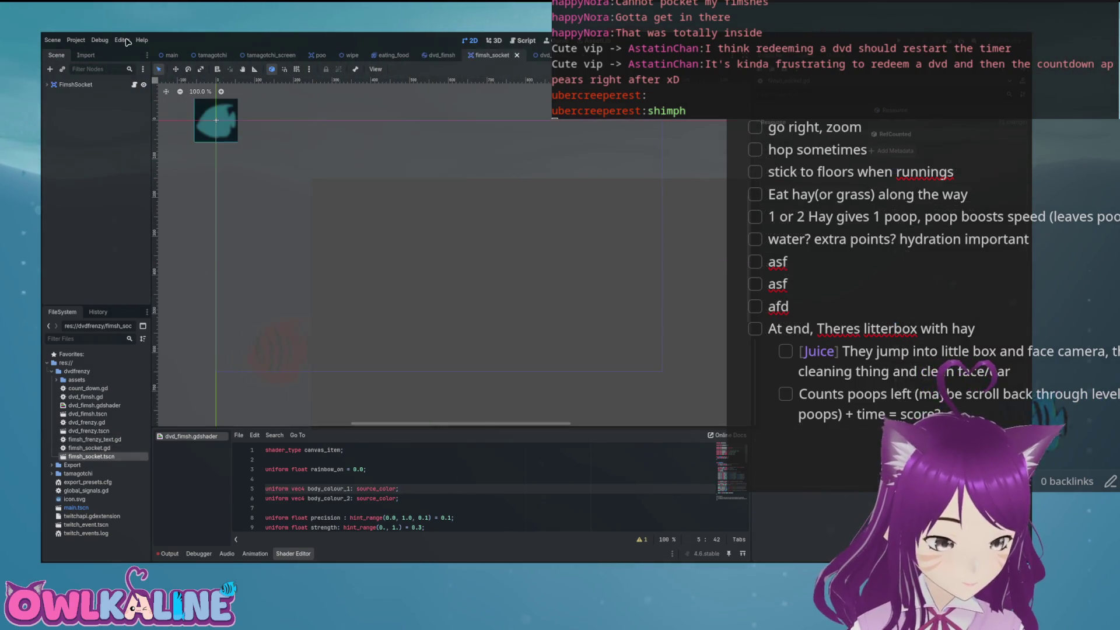
{"action": "scroll", "coordinate": [424, 301], "scroll_direction": "up", "scroll_amount": 8}
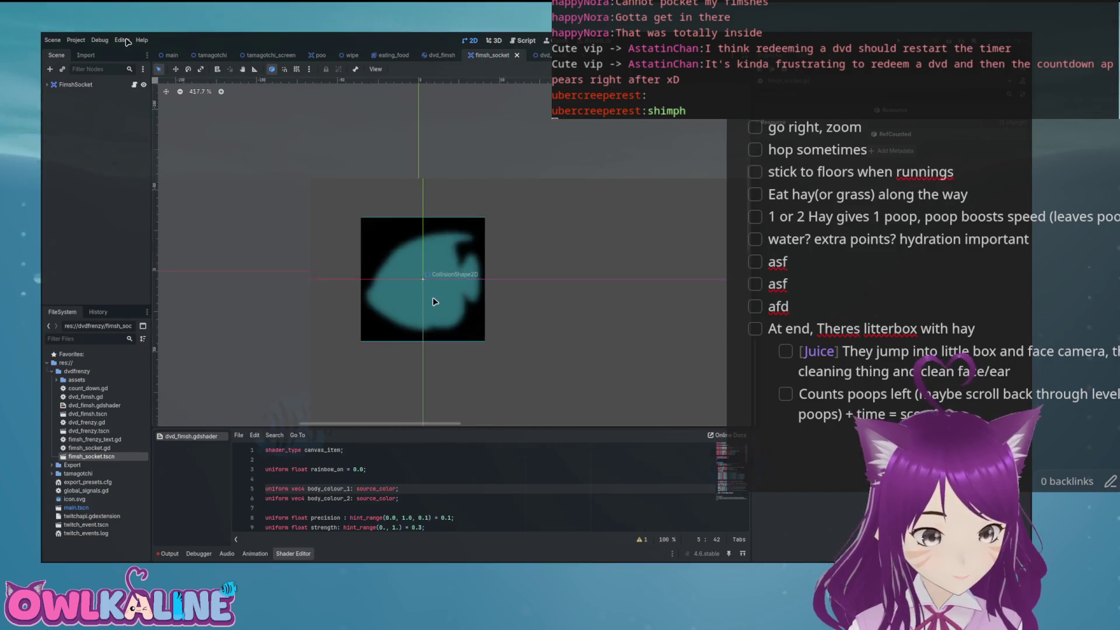
{"action": "scroll", "coordinate": [421, 294], "scroll_direction": "up", "scroll_amount": 2}
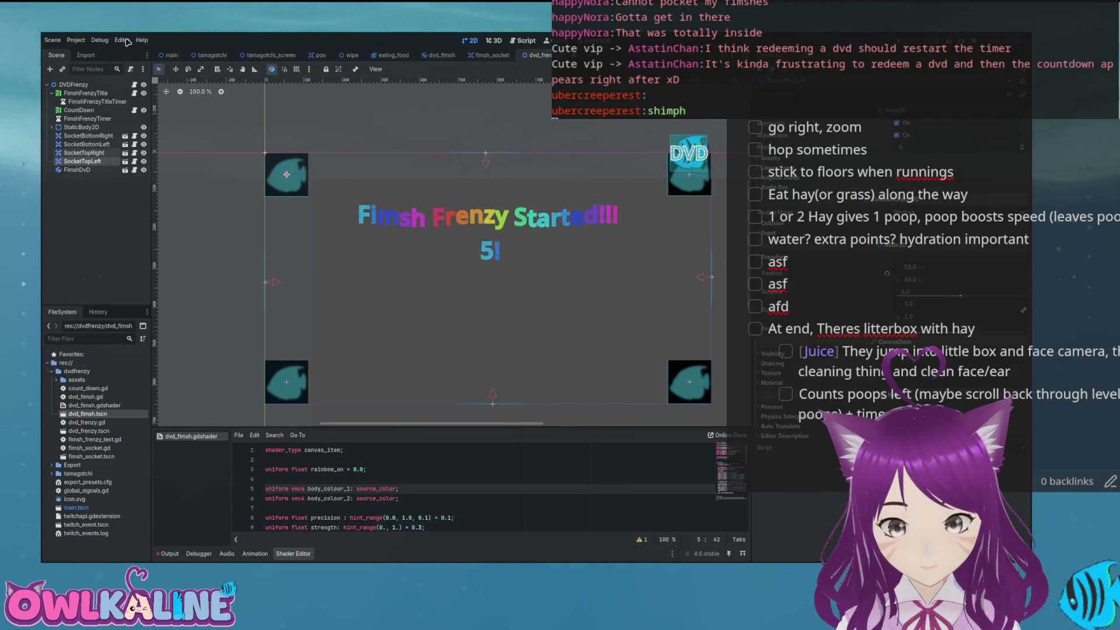
- Zoom in on the DVD fish in dvd_frenzy, selecting the FimshDvD and SocketTopRight nodes
{"action": "key", "text": "Down"}
{"action": "key", "text": "Down"}
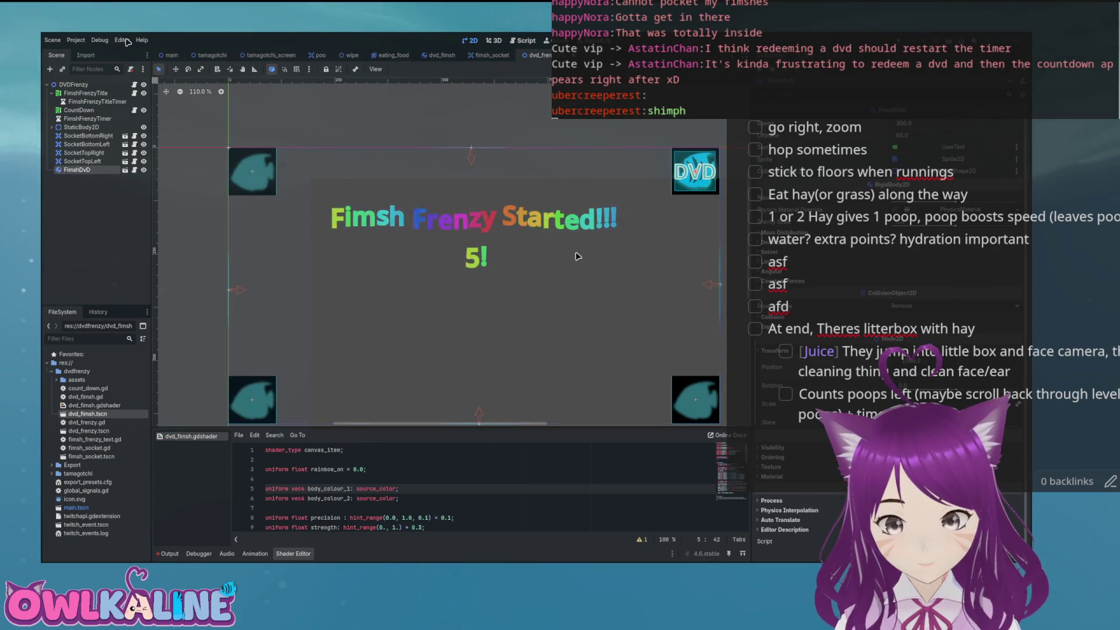
{"action": "scroll", "coordinate": [583, 292], "scroll_direction": "up", "scroll_amount": 8}
{"action": "scroll", "coordinate": [583, 291], "scroll_direction": "up", "scroll_amount": 15}
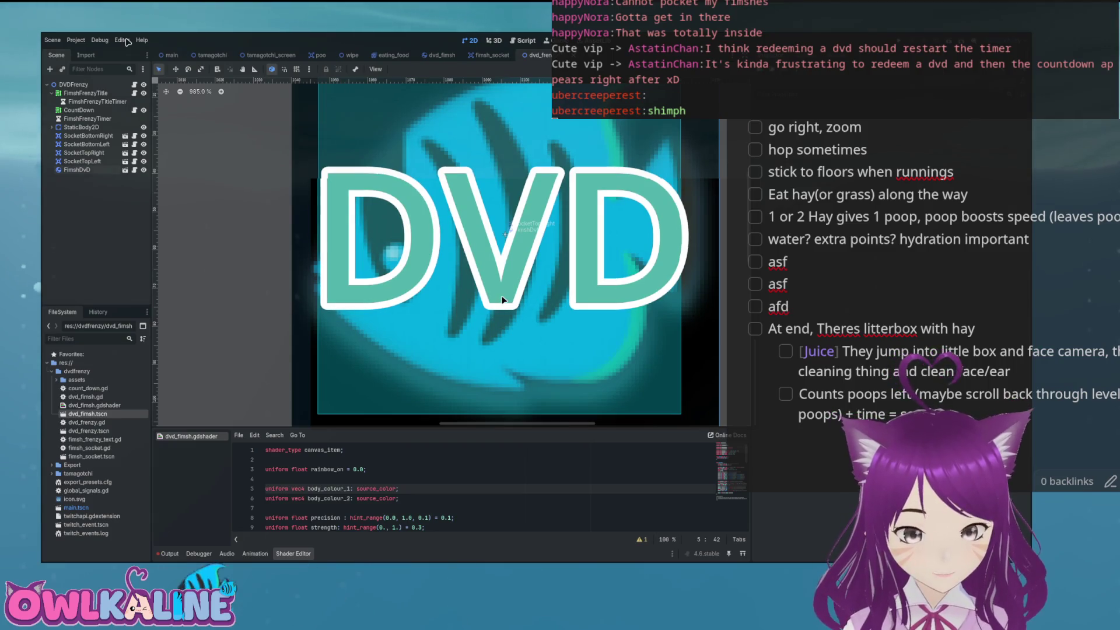
{"action": "scroll", "coordinate": [467, 280], "scroll_direction": "down", "scroll_amount": 3}
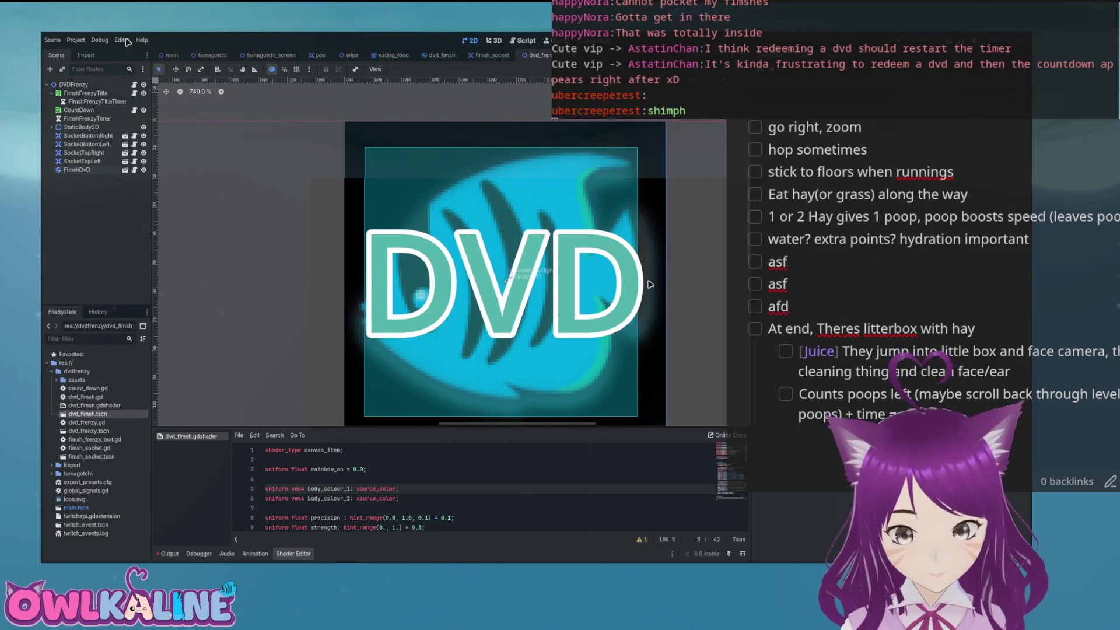
{"action": "scroll", "coordinate": [653, 274], "scroll_direction": "down", "scroll_amount": 2}
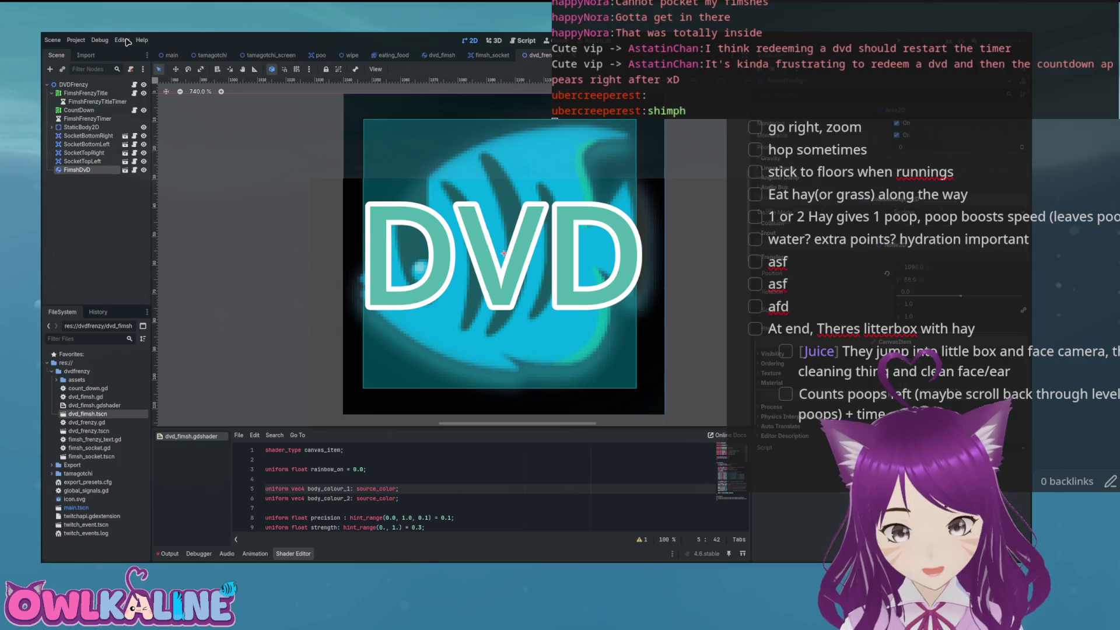
{"action": "key", "text": "Down"}
{"action": "key", "text": "Down"}
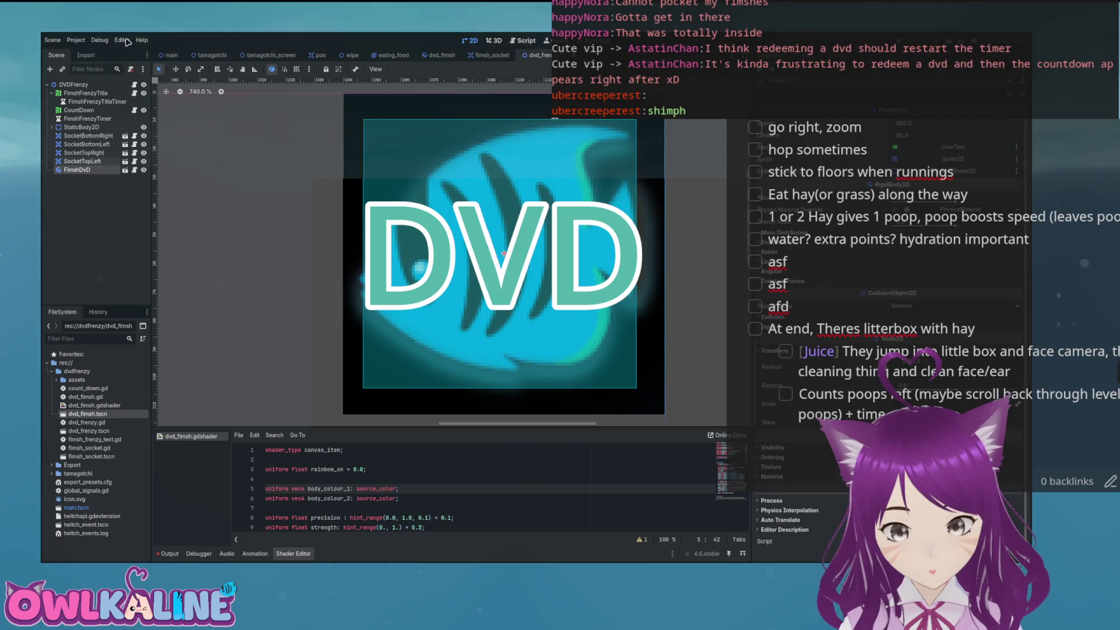
{"action": "key", "text": "Up"}
{"action": "key", "text": "Up"}
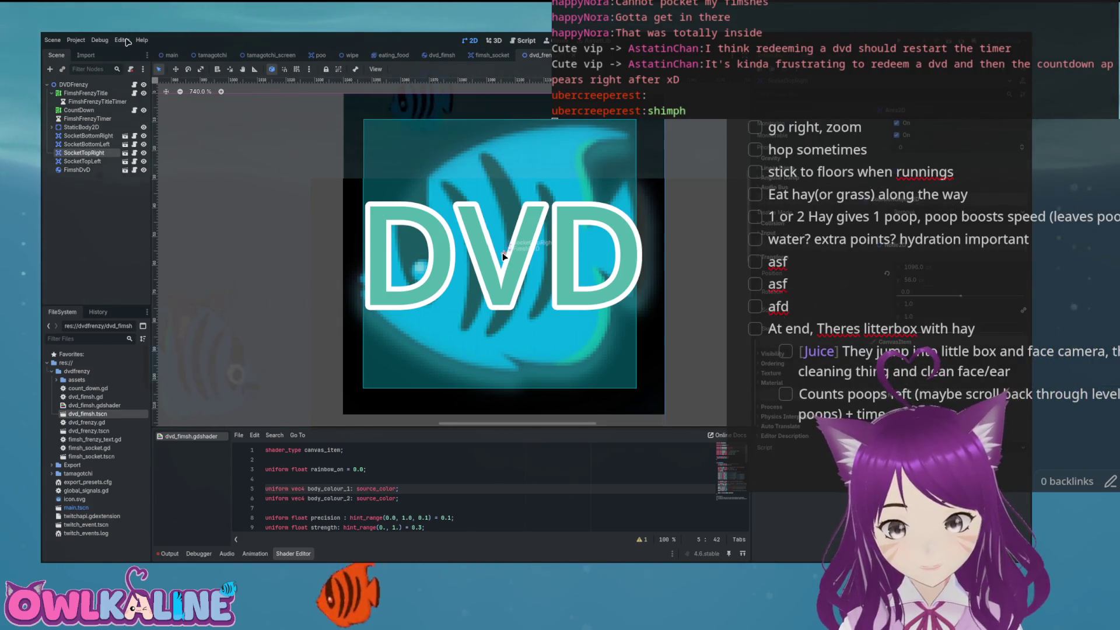
- Cycle through the fimsh_socket, dvd_fimsh and dvd_frenzy scenes, ending on dvd_fimsh
{"action": "key", "text": "ctrl+shift+Tab"}
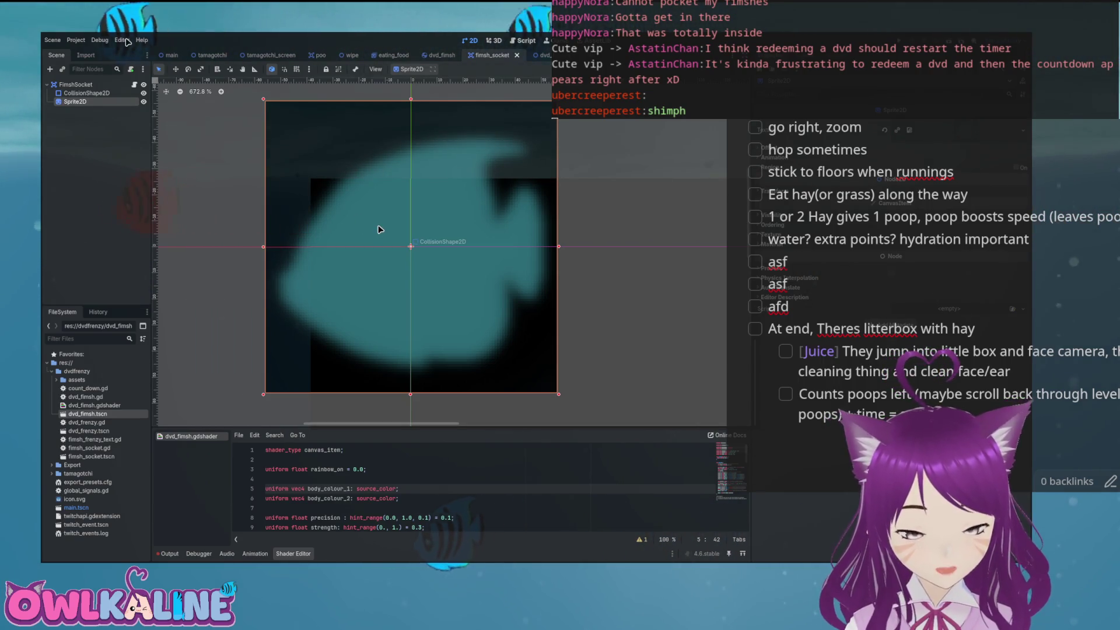
{"action": "key", "text": "ctrl+shift+Tab"}
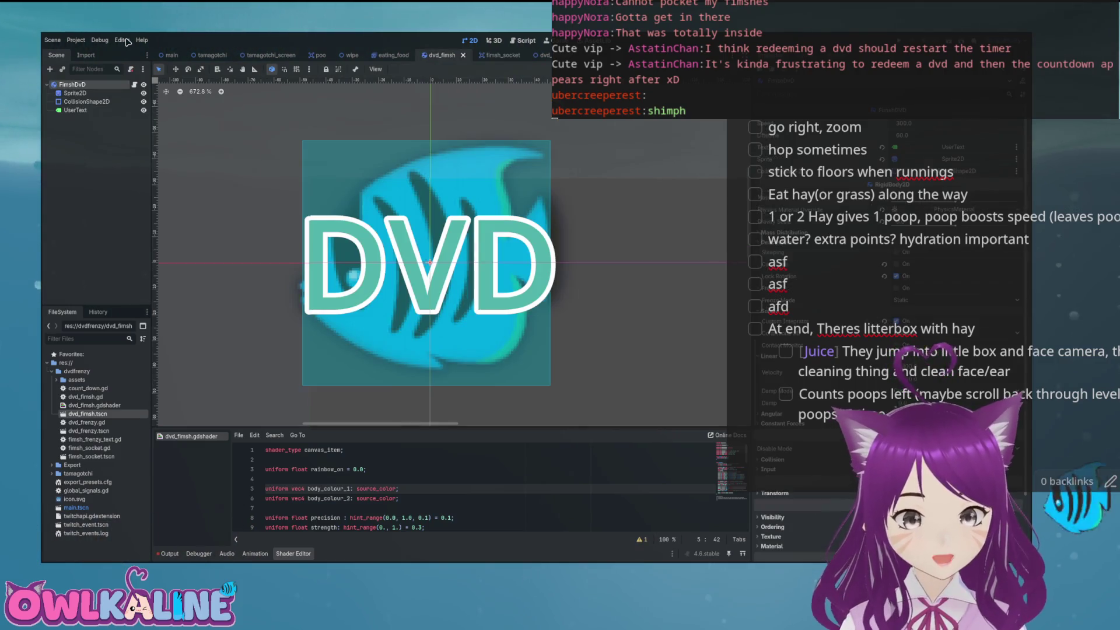
{"action": "key", "text": "ctrl+Tab"}
{"action": "key", "text": "ctrl+Tab"}
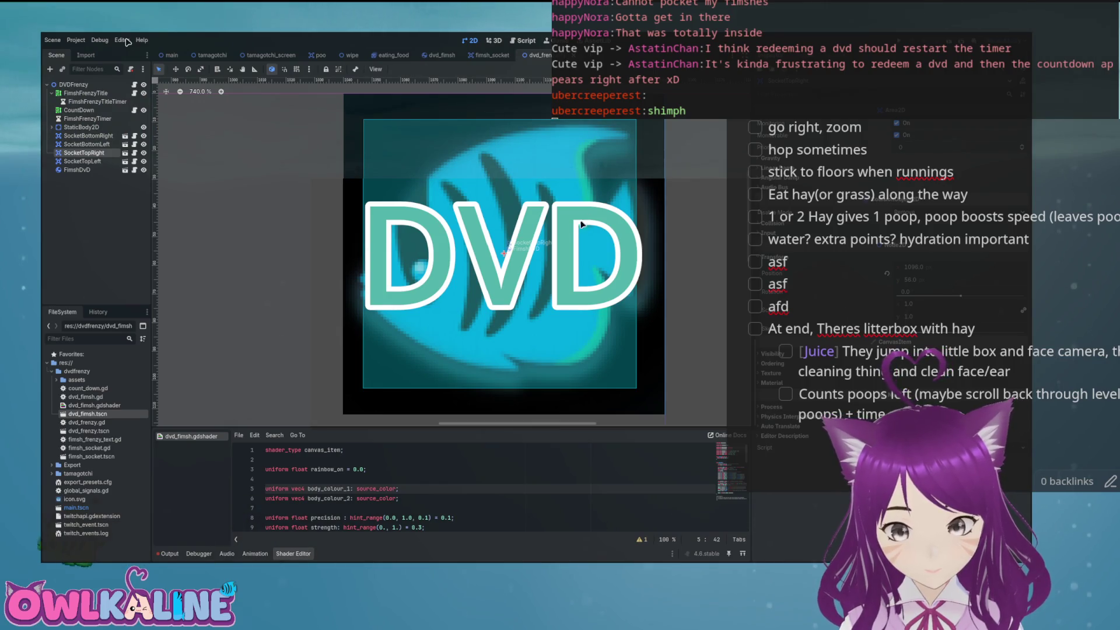
{"action": "left_click", "coordinate": [441, 54]}
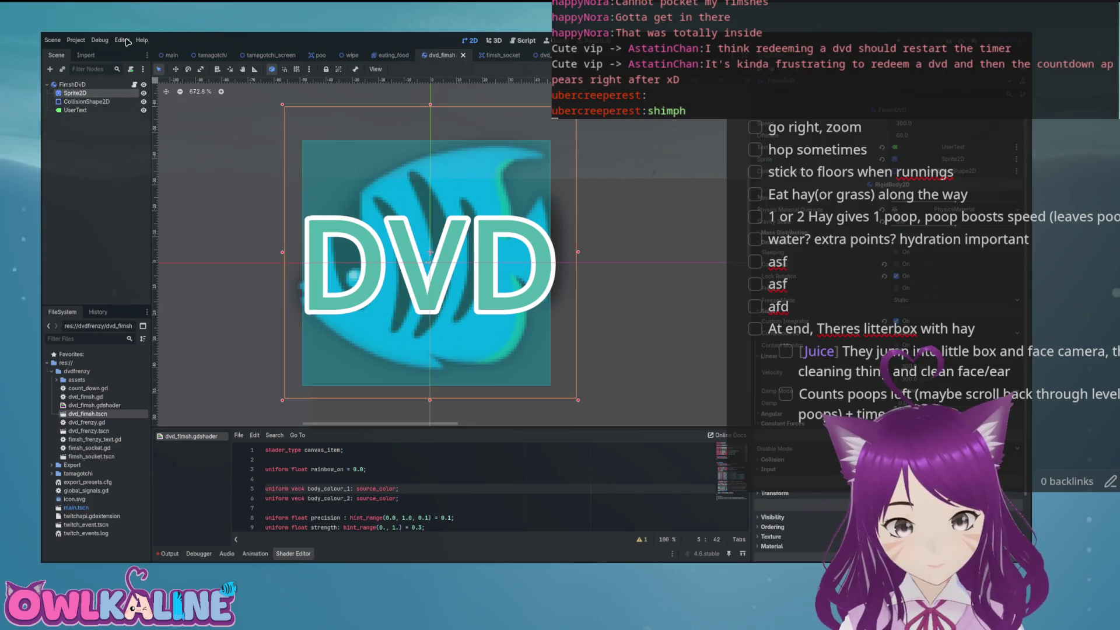
- Nudge the fish's Sprite2D down a few pixels
{"action": "key", "text": "Down"}
{"action": "key", "text": "Down"}
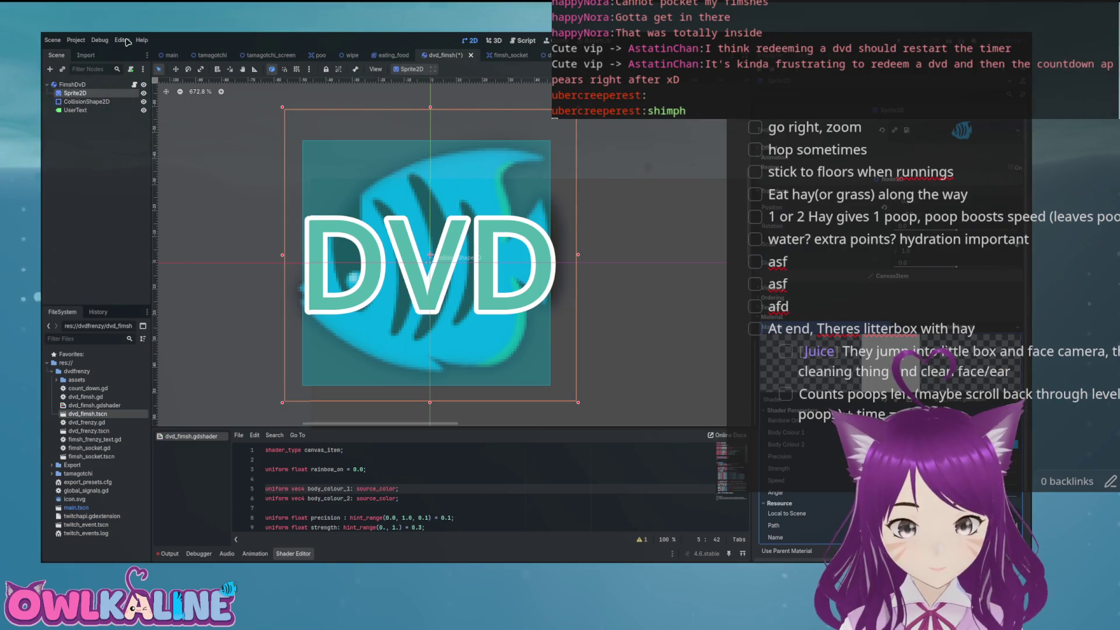
{"action": "key", "text": "Down"}
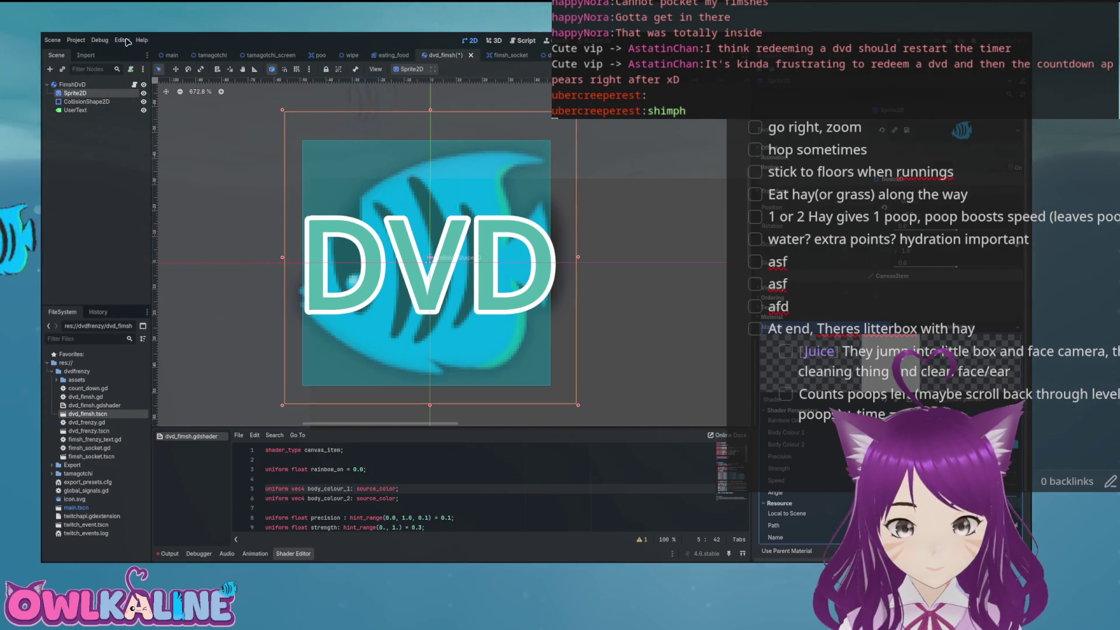
{"action": "key", "text": "Down"}
{"action": "key", "text": "Down"}
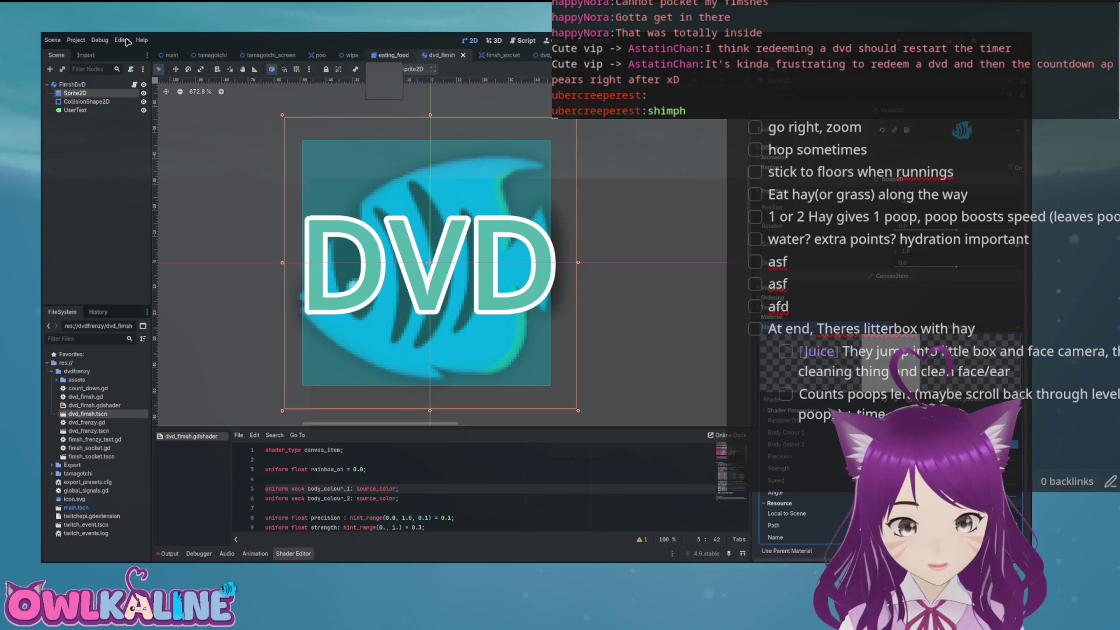
- Refit the fish's CollisionShape2D rectangle edges and save the dvd_fimsh scene
{"action": "left_click", "coordinate": [539, 54]}
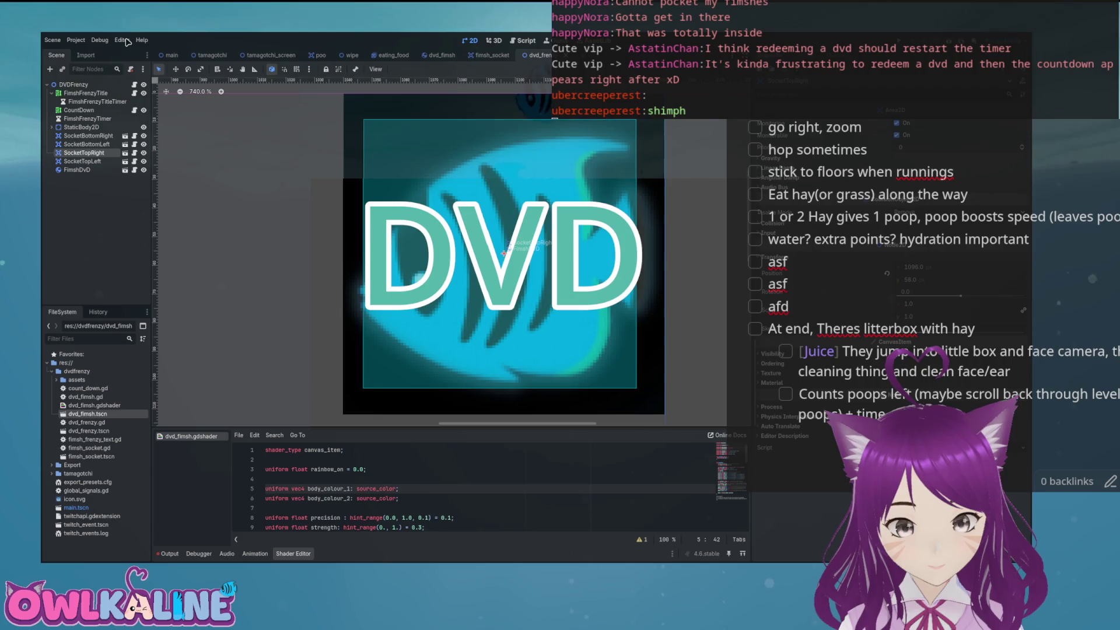
{"action": "key", "text": "Down"}
{"action": "key", "text": "Down"}
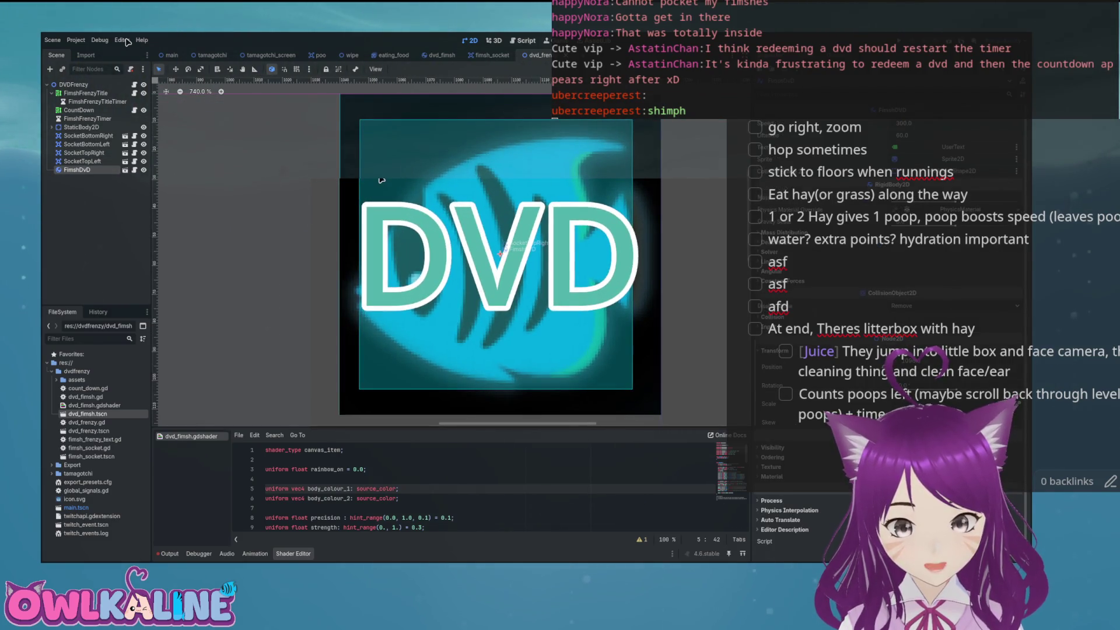
{"action": "double_click", "coordinate": [498, 254]}
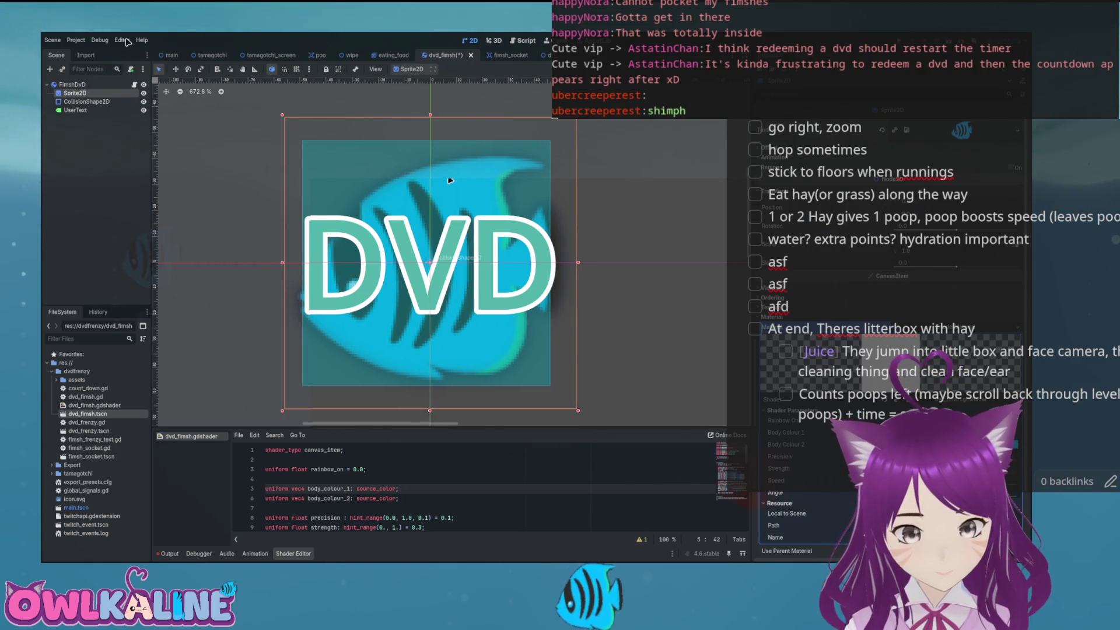
{"action": "left_click", "coordinate": [449, 181]}
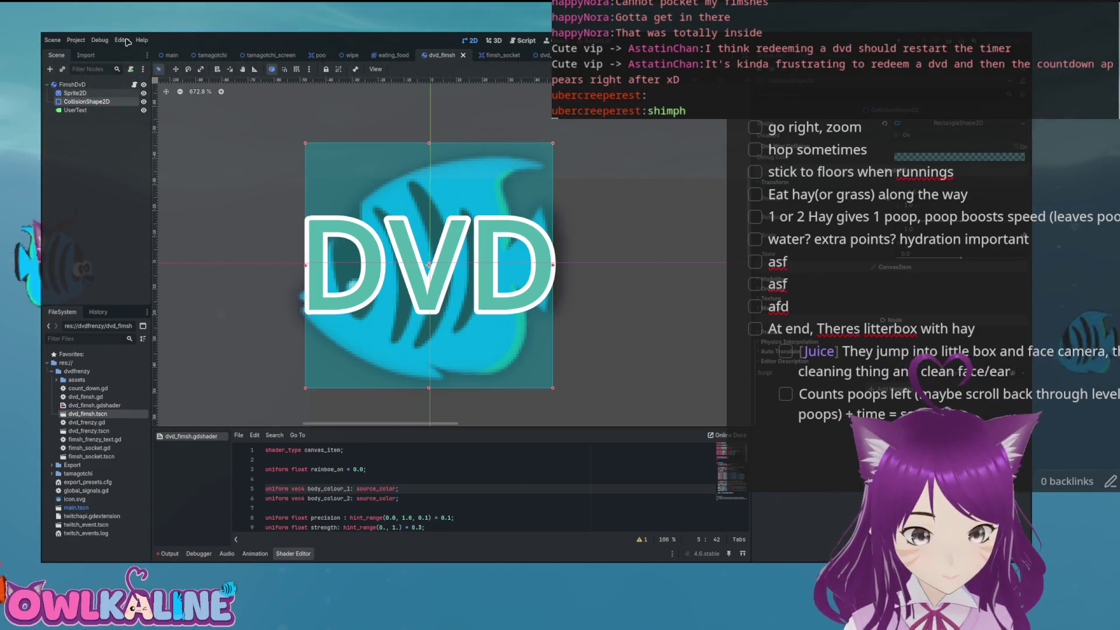
{"action": "left_click", "coordinate": [408, 206]}
{"action": "key", "text": "Down"}
{"action": "key", "text": "Down"}
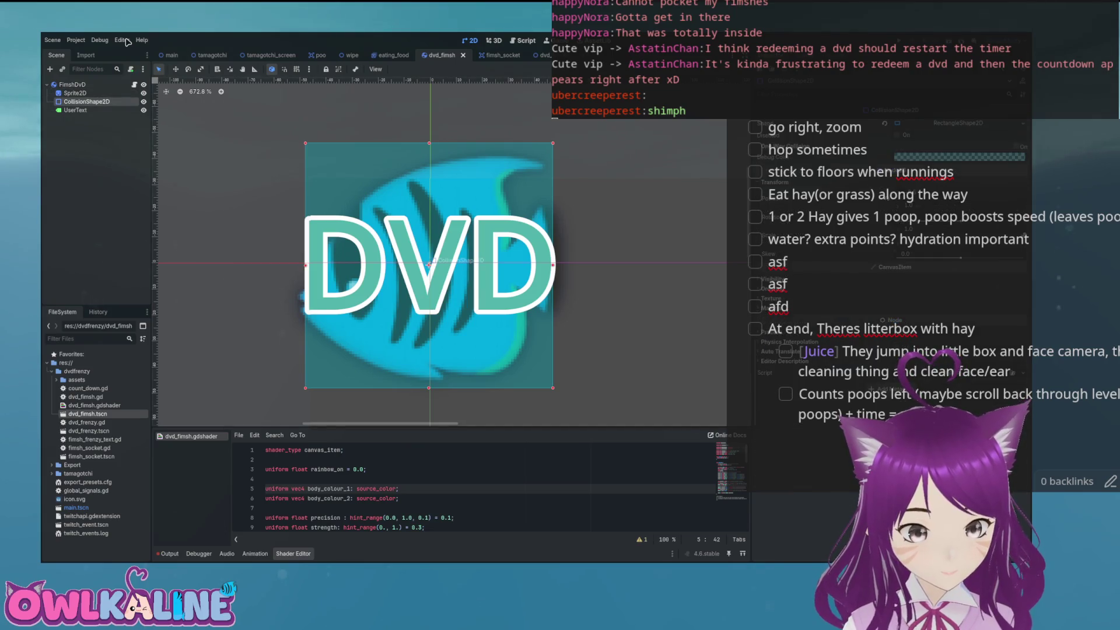
{"action": "left_click_drag", "start_coordinate": [428, 151], "coordinate": [428, 154]}
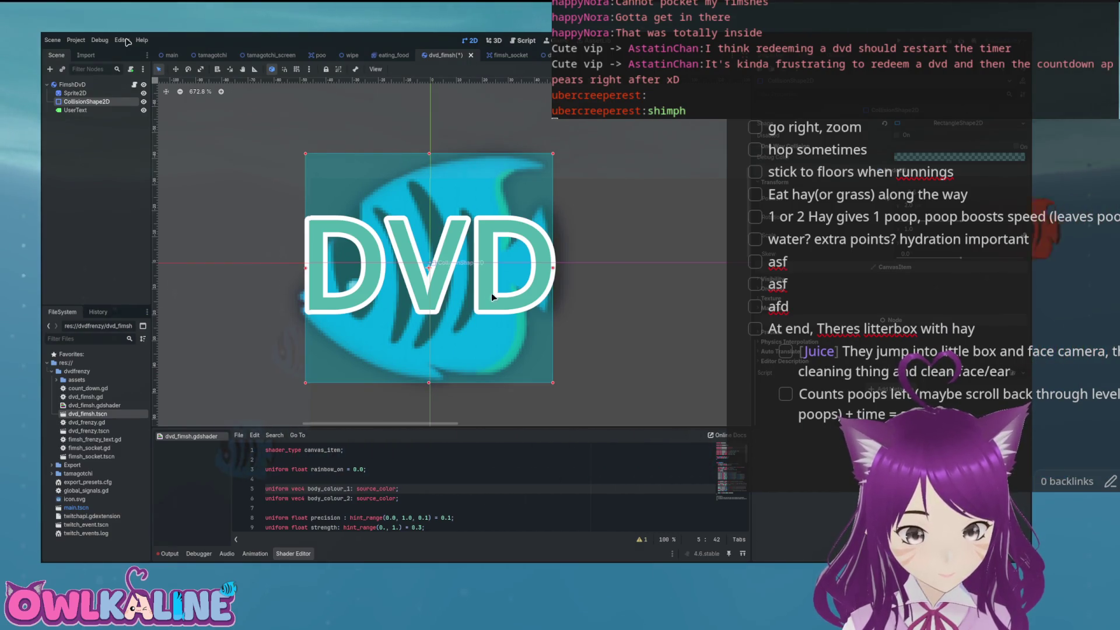
{"action": "left_click_drag", "start_coordinate": [305, 268], "coordinate": [298, 267]}
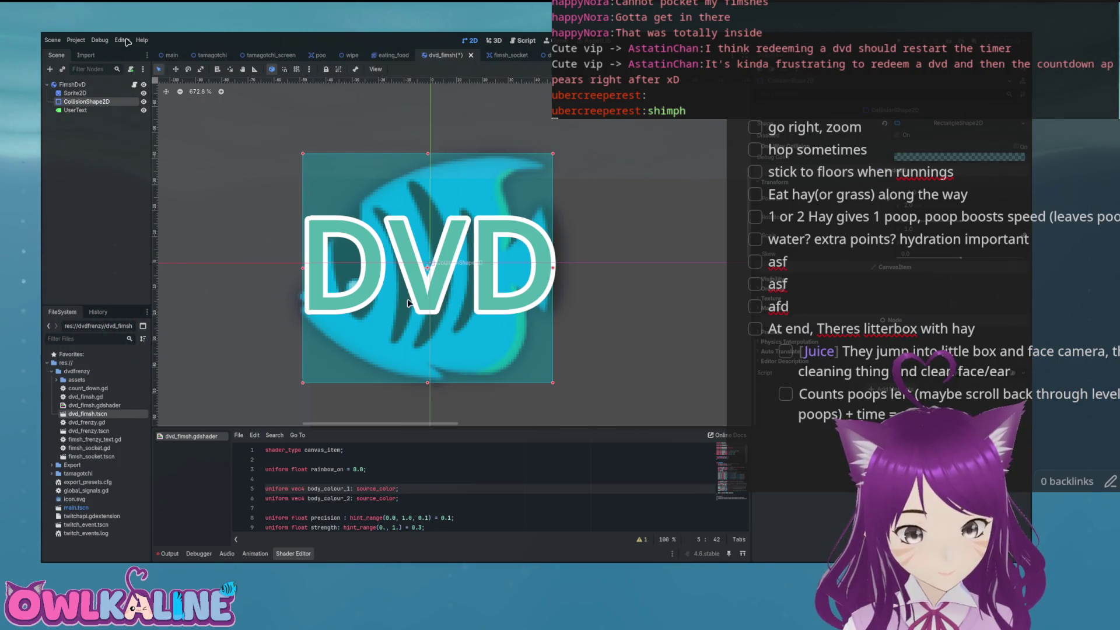
{"action": "key", "text": "ctrl+s"}
- Open the CountDown node's count_down.gd script from the dvd_frenzy scene
{"action": "scroll", "coordinate": [459, 214], "scroll_direction": "down", "scroll_amount": 1}
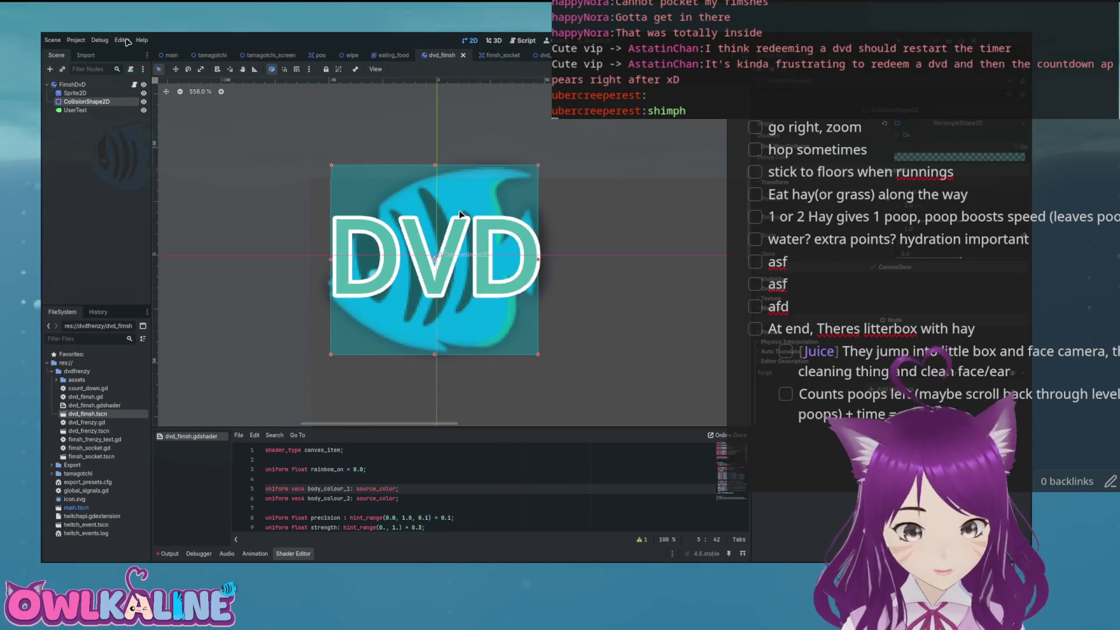
{"action": "left_click", "coordinate": [492, 55]}
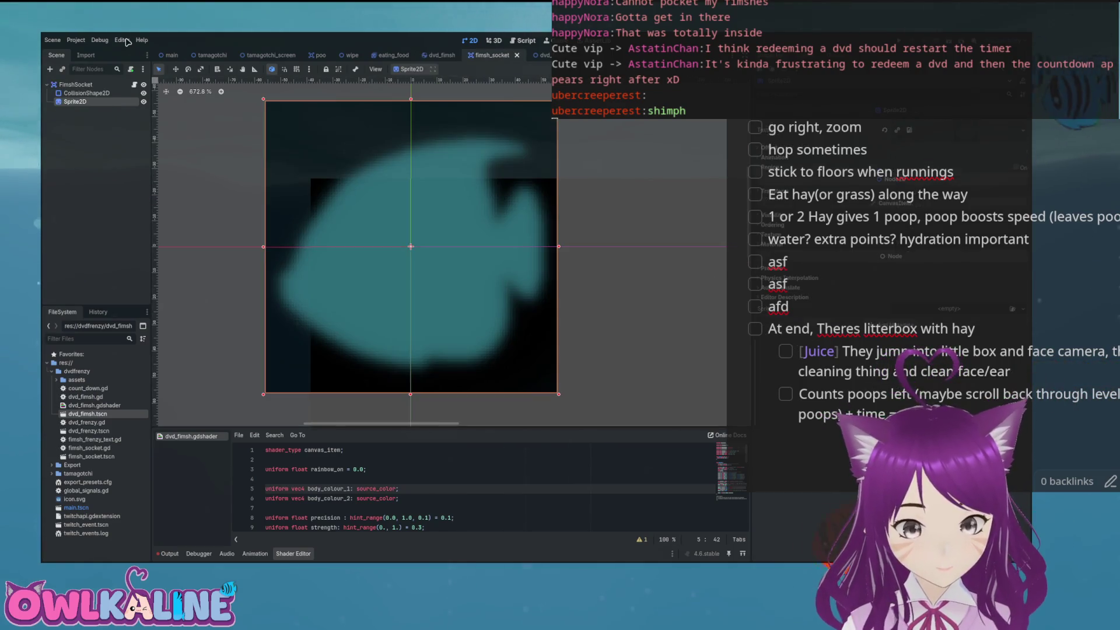
{"action": "left_click", "coordinate": [539, 55]}
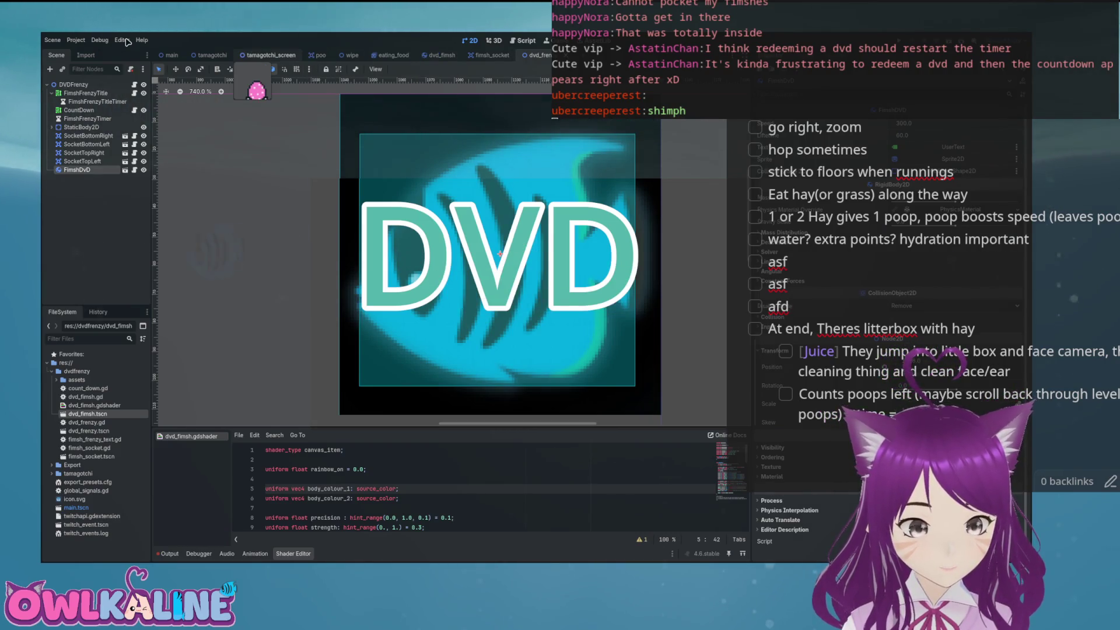
{"action": "left_click", "coordinate": [134, 109]}
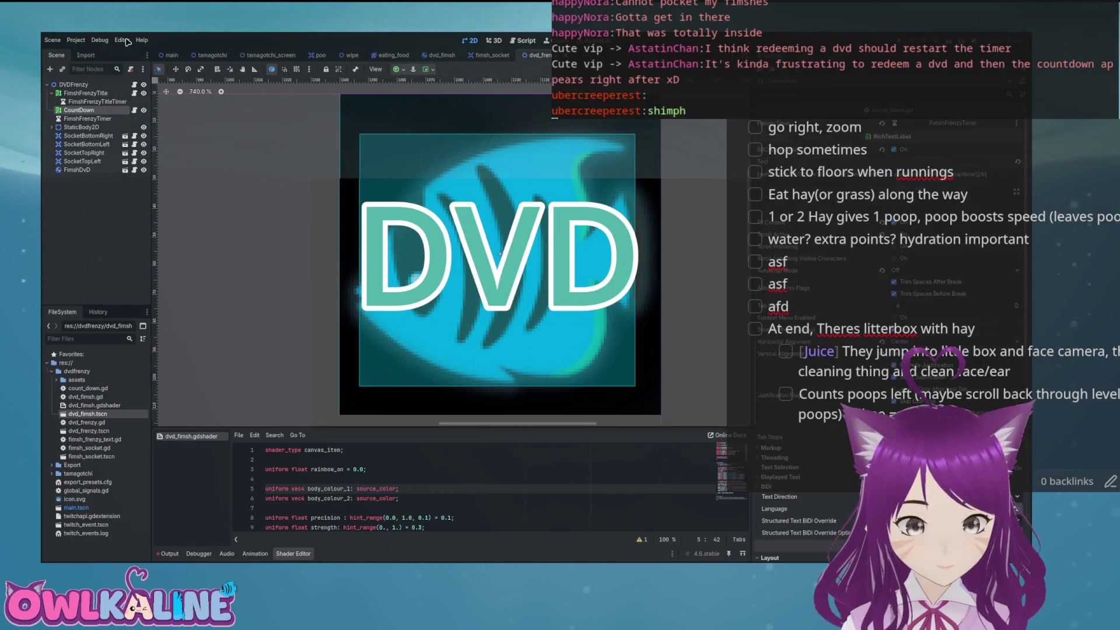
{"action": "left_click_drag", "start_coordinate": [494, 412], "coordinate": [665, 400]}
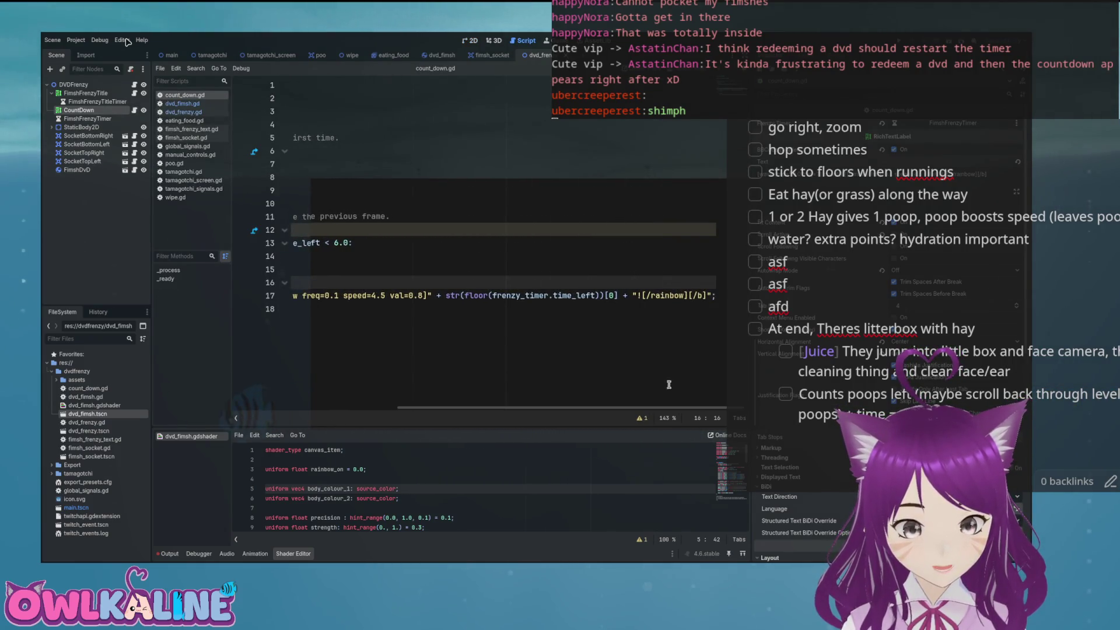
- Move the floored timer expression into 'var time_left' above 'if visible' and use time_left in the text line
{"action": "left_click", "coordinate": [562, 296]}
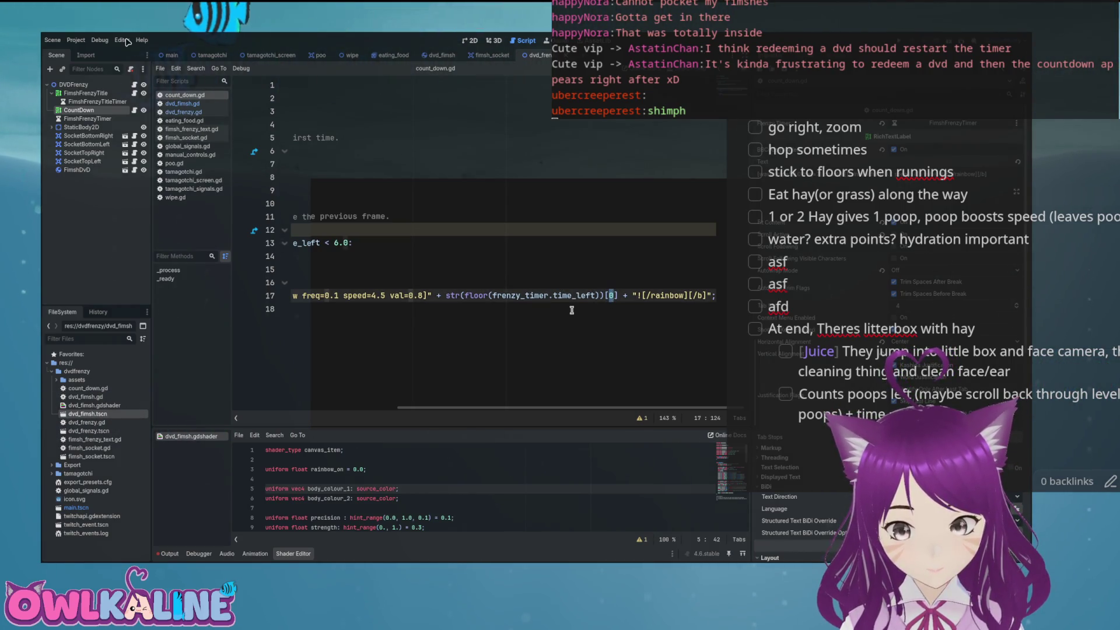
{"action": "left_click_drag", "start_coordinate": [539, 407], "coordinate": [373, 407]}
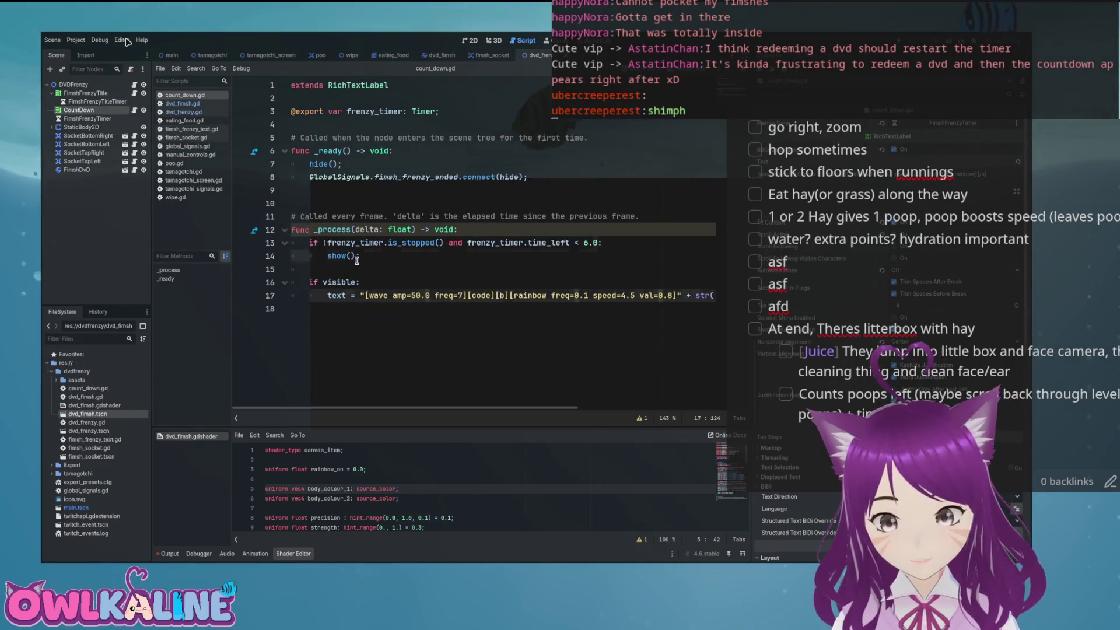
{"action": "left_click", "coordinate": [402, 255]}
{"action": "key", "text": "Return"}
{"action": "key", "text": "Return"}
{"action": "key", "text": "BackSpace"}
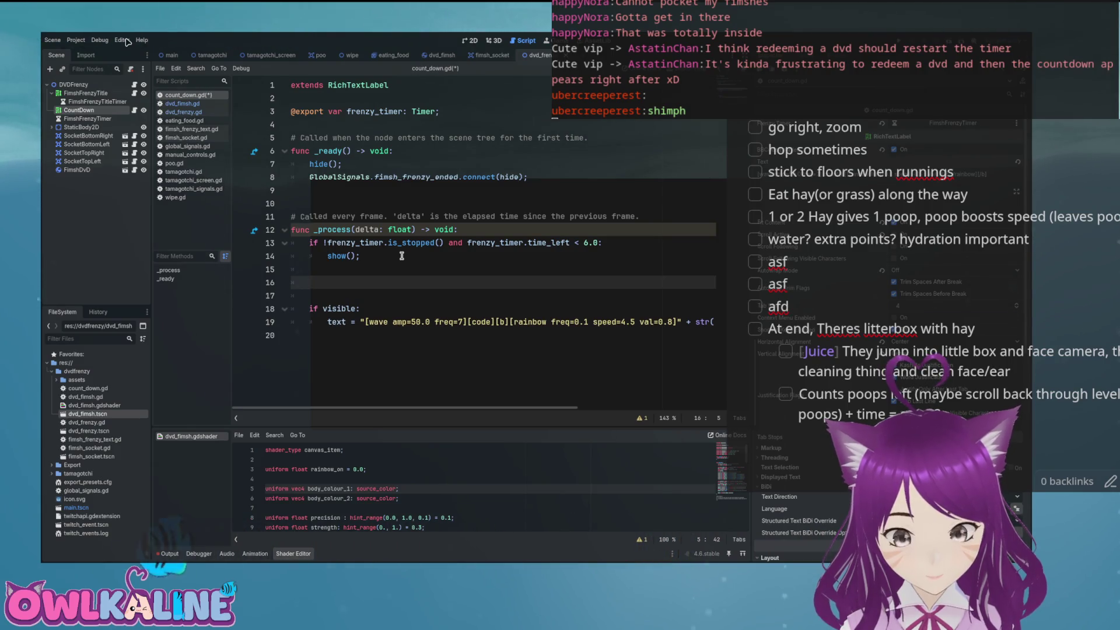
{"action": "type", "text": "var time_left ="}
{"action": "left_click_drag", "start_coordinate": [642, 322], "coordinate": [376, 281]}
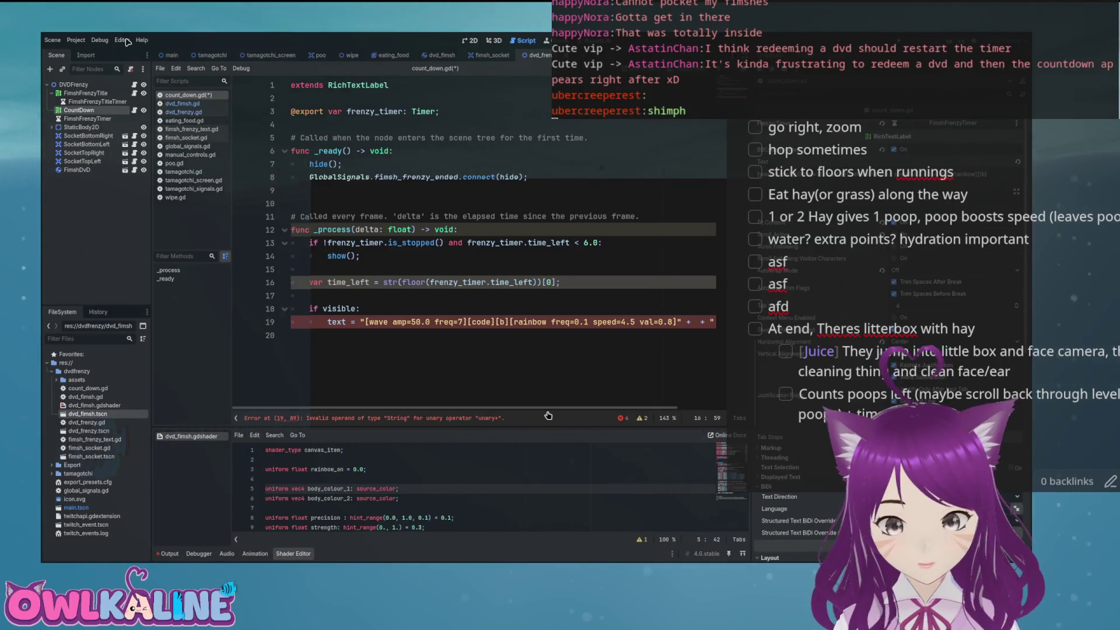
{"action": "key", "text": "End"}
{"action": "type", "text": ";"}
{"action": "left_click", "coordinate": [619, 321]}
{"action": "type", "text": "e_l"}
{"action": "key", "text": "Up"}
{"action": "key", "text": "Up"}
{"action": "key", "text": "Up"}
{"action": "key", "text": "Home"}
{"action": "key", "text": "Home"}
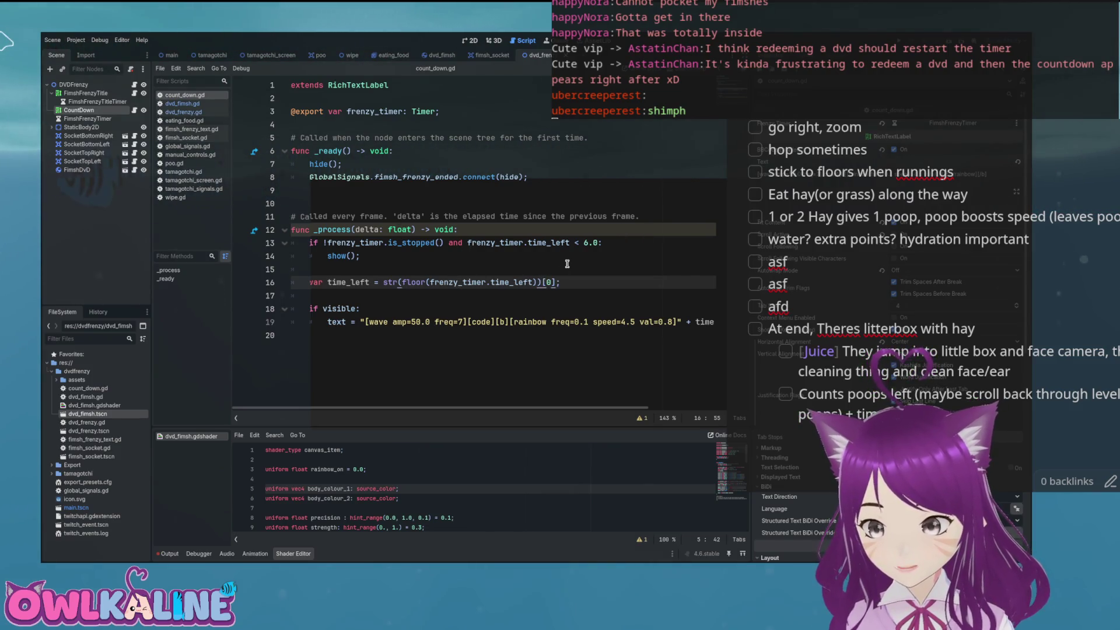
- Append .split(".")[0] to time_left to keep only the whole-number part
{"action": "type", "text": ".sp"}
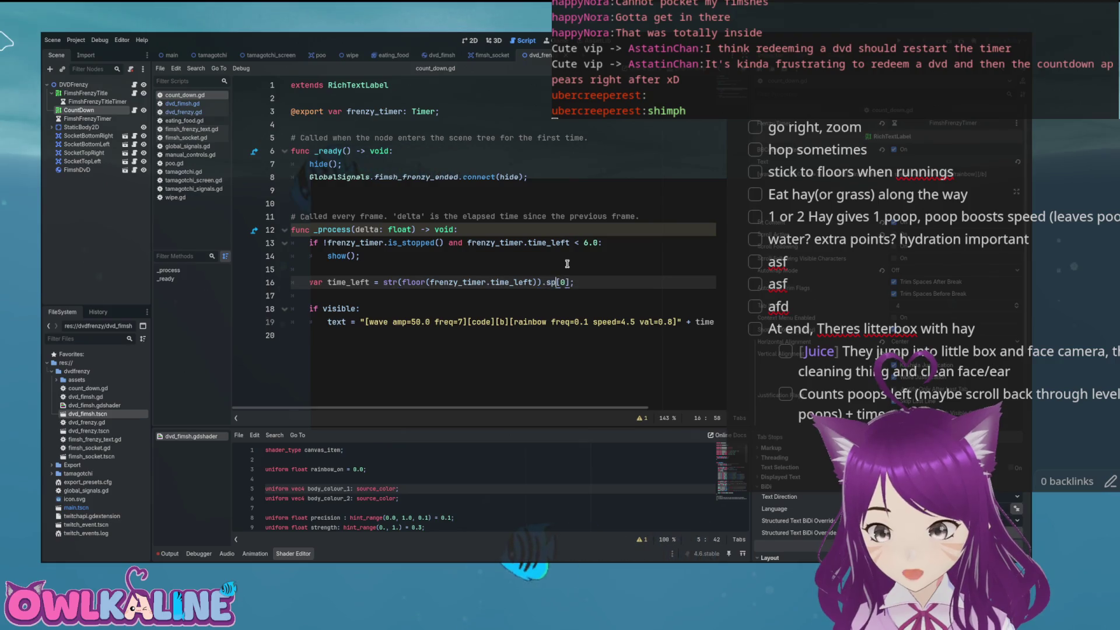
{"action": "key", "text": "Return"}
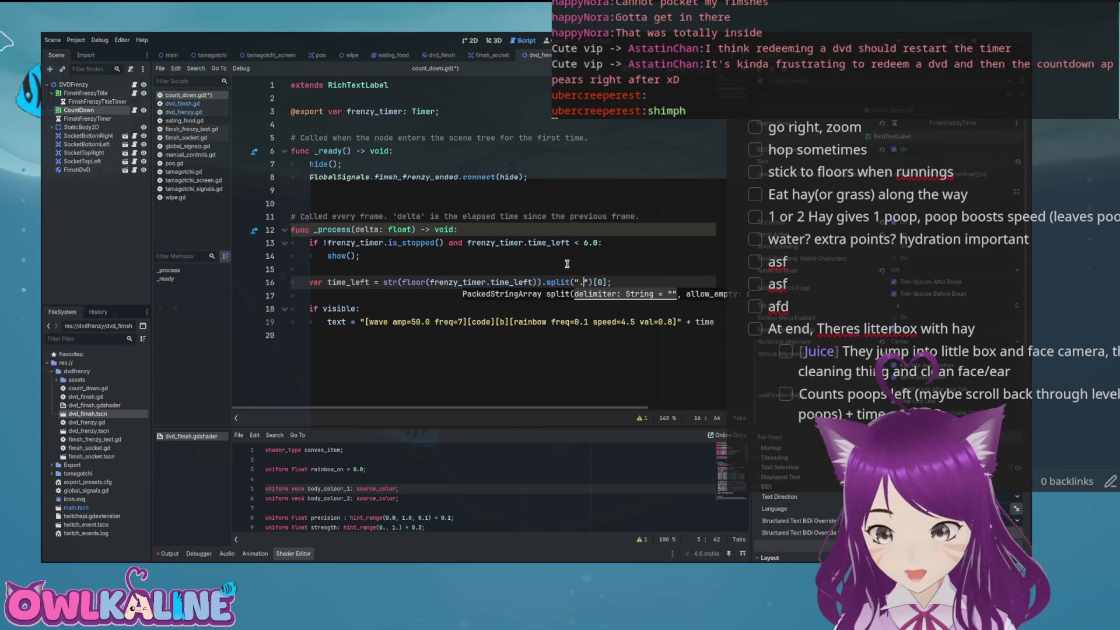
{"action": "left_click", "coordinate": [595, 263]}
{"action": "mouse_move", "coordinate": [557, 282]}
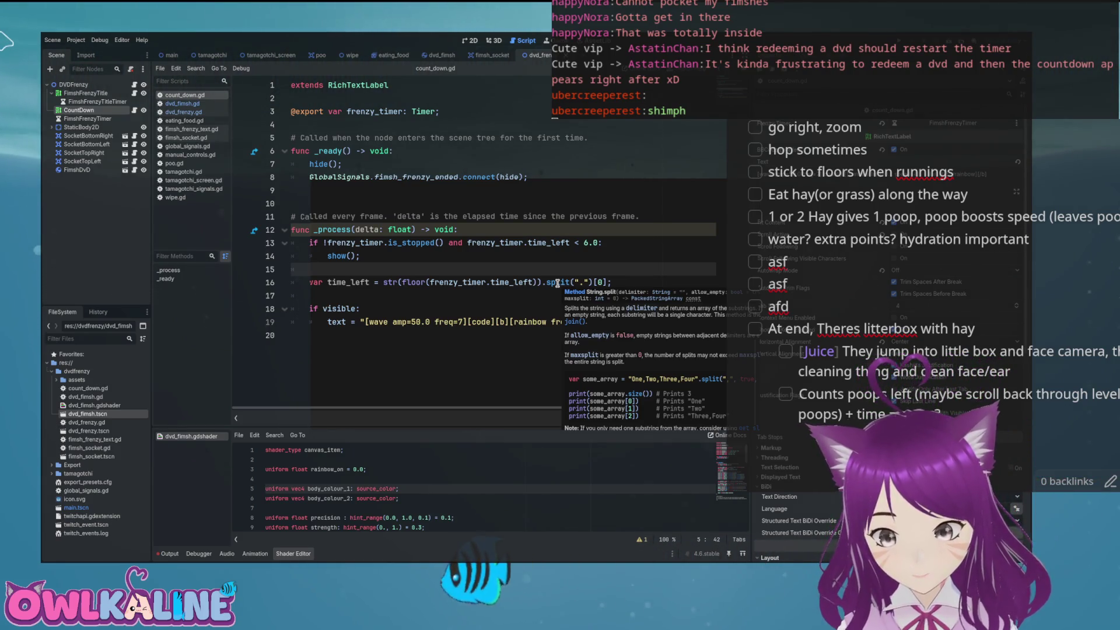
{"action": "left_click", "coordinate": [618, 284]}
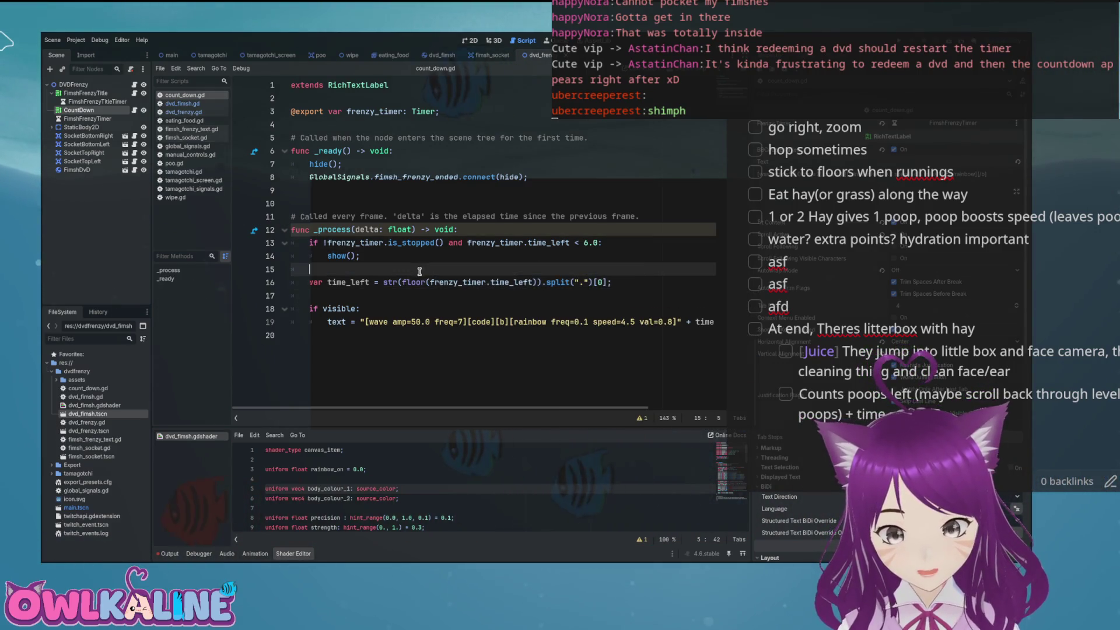
{"action": "left_click", "coordinate": [362, 257]}
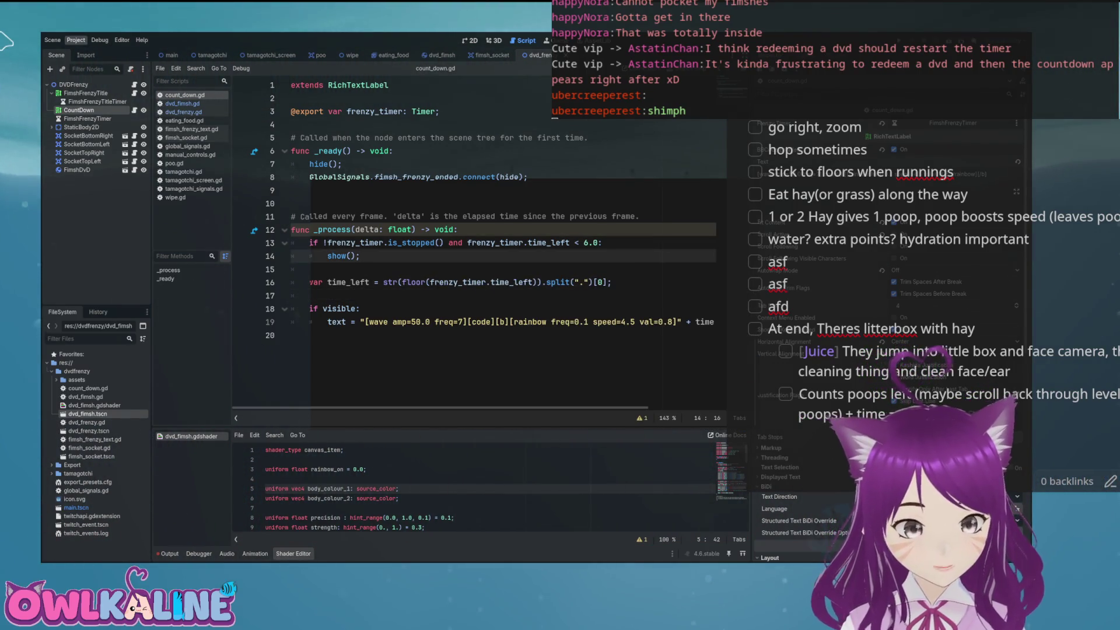
- Export the project over Export/DvdChatOverlay.x86_64, confirming the overwrite, and close the dialog
{"action": "left_click", "coordinate": [577, 323]}
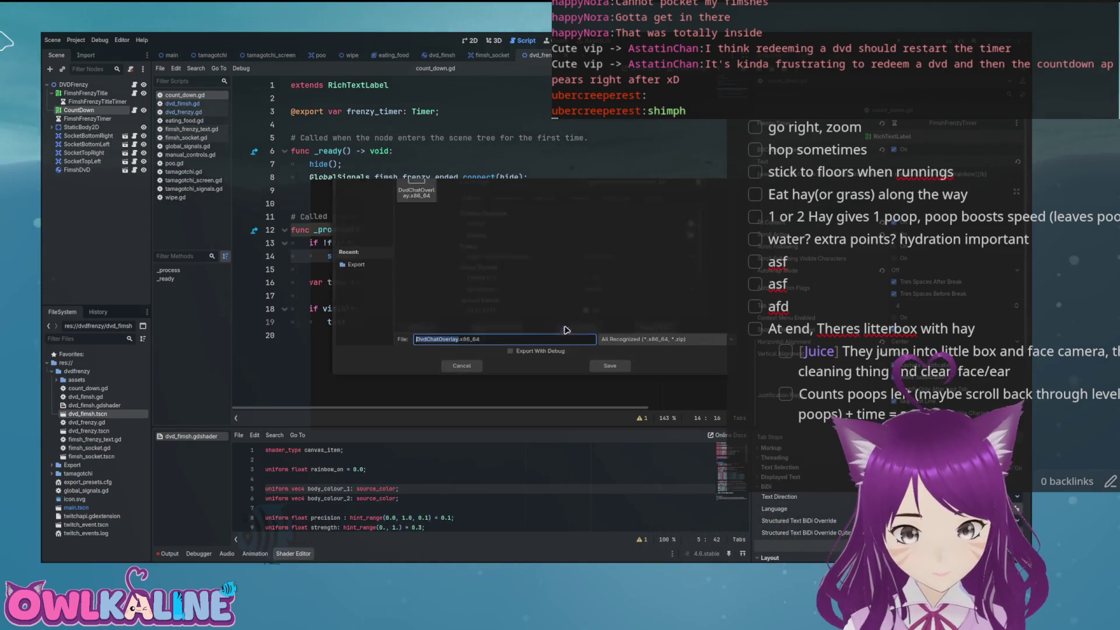
{"action": "left_click", "coordinate": [608, 379]}
{"action": "left_click", "coordinate": [583, 230]}
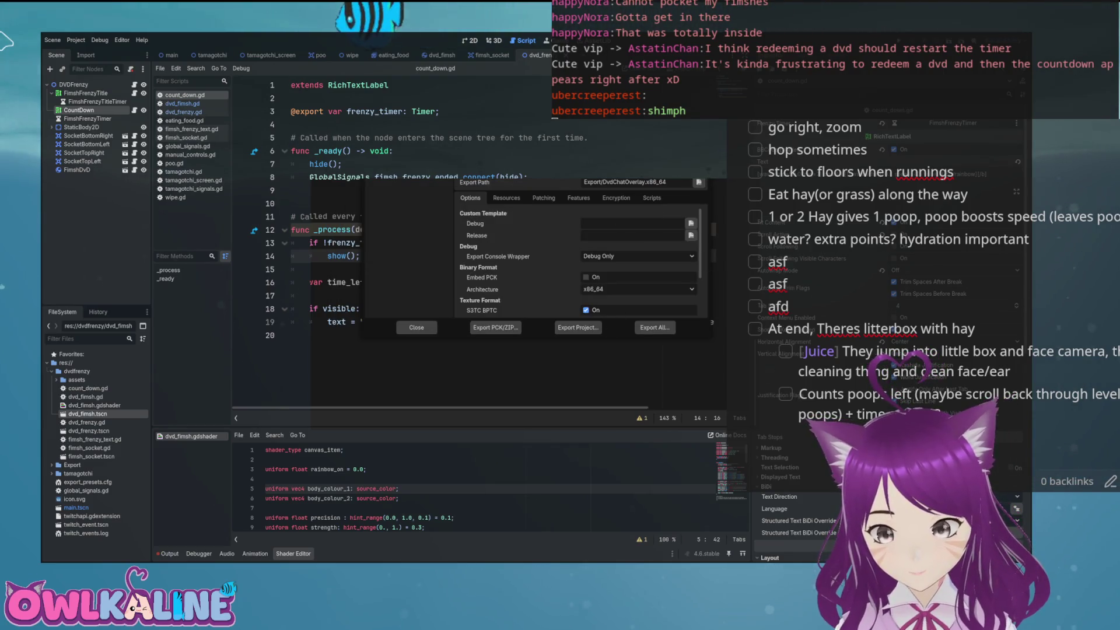
{"action": "key", "text": "Escape"}
- Check the countdown in the DVD frenzy scene's 2D view, then open dvd_frenzy.gd
{"action": "key", "text": "ctrl+F1"}
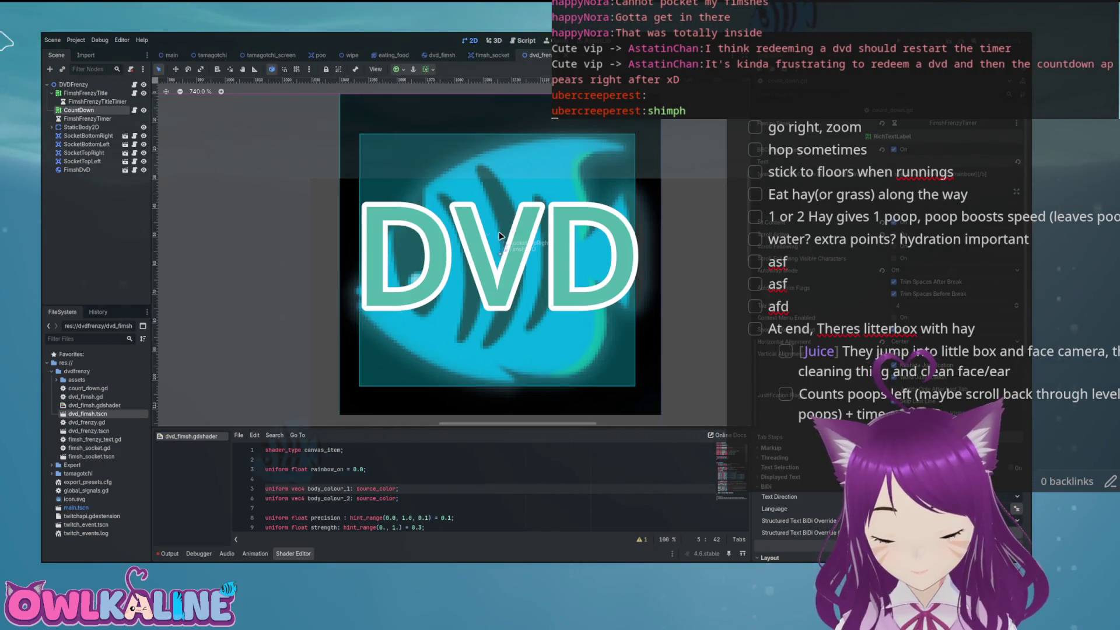
{"action": "scroll", "coordinate": [496, 234], "scroll_direction": "down", "scroll_amount": 8}
{"action": "scroll", "coordinate": [496, 244], "scroll_direction": "down", "scroll_amount": 2}
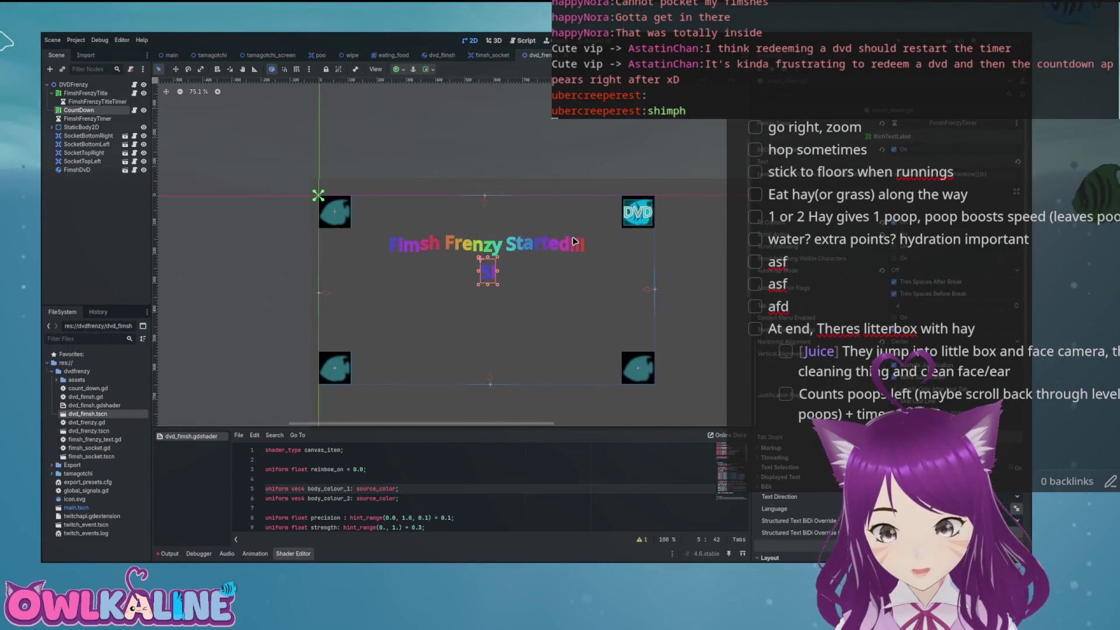
{"action": "scroll", "coordinate": [577, 241], "scroll_direction": "up", "scroll_amount": 2}
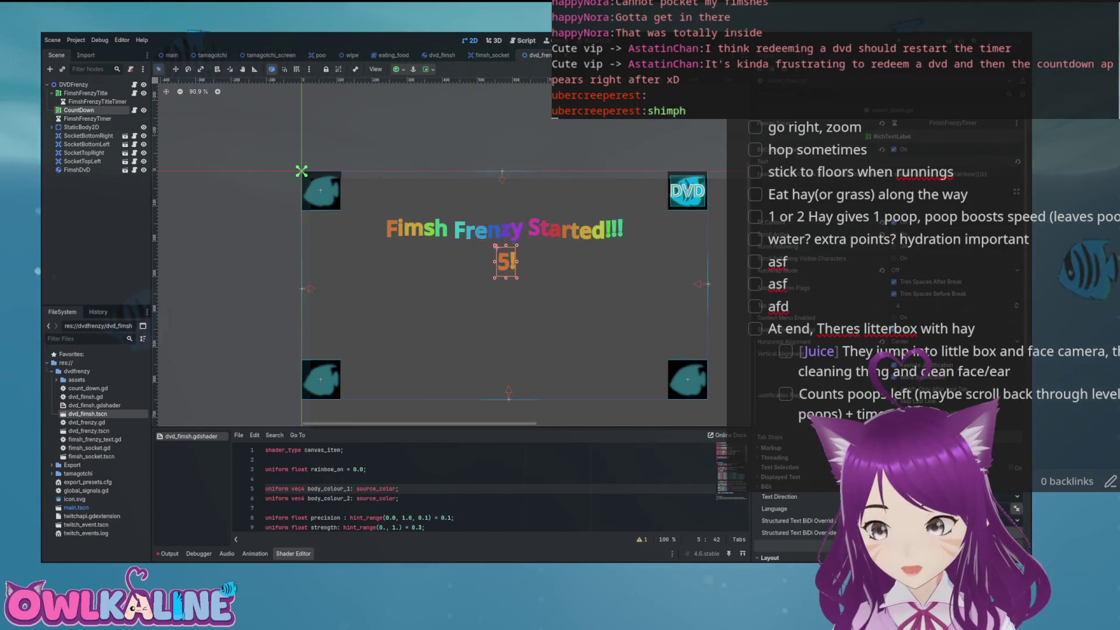
{"action": "left_click", "coordinate": [135, 84]}
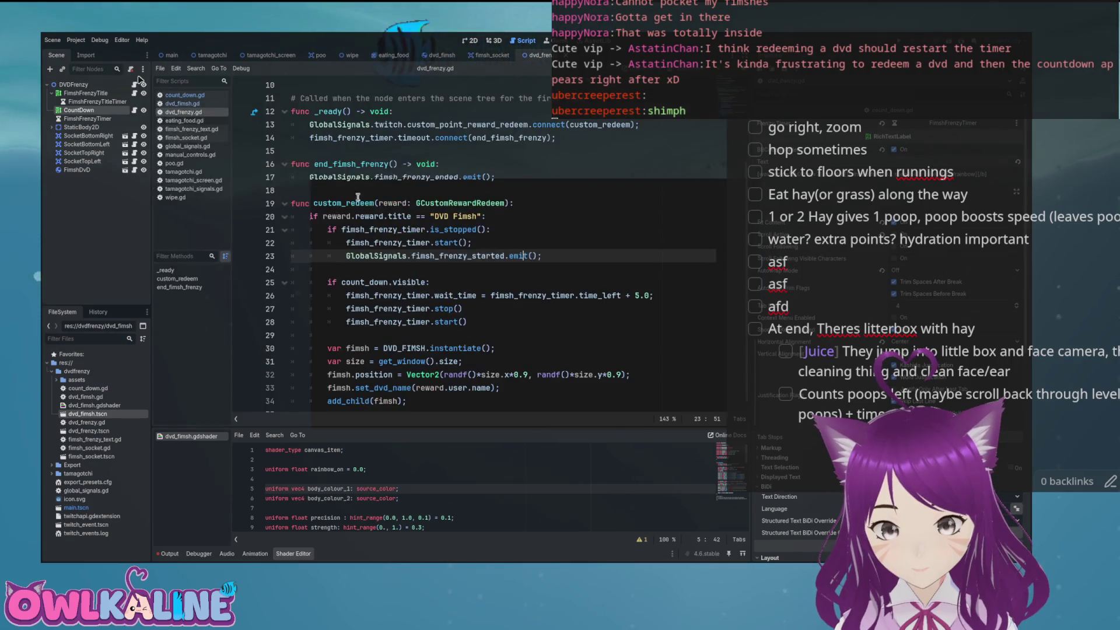
{"action": "scroll", "coordinate": [438, 234], "scroll_direction": "down", "scroll_amount": 1}
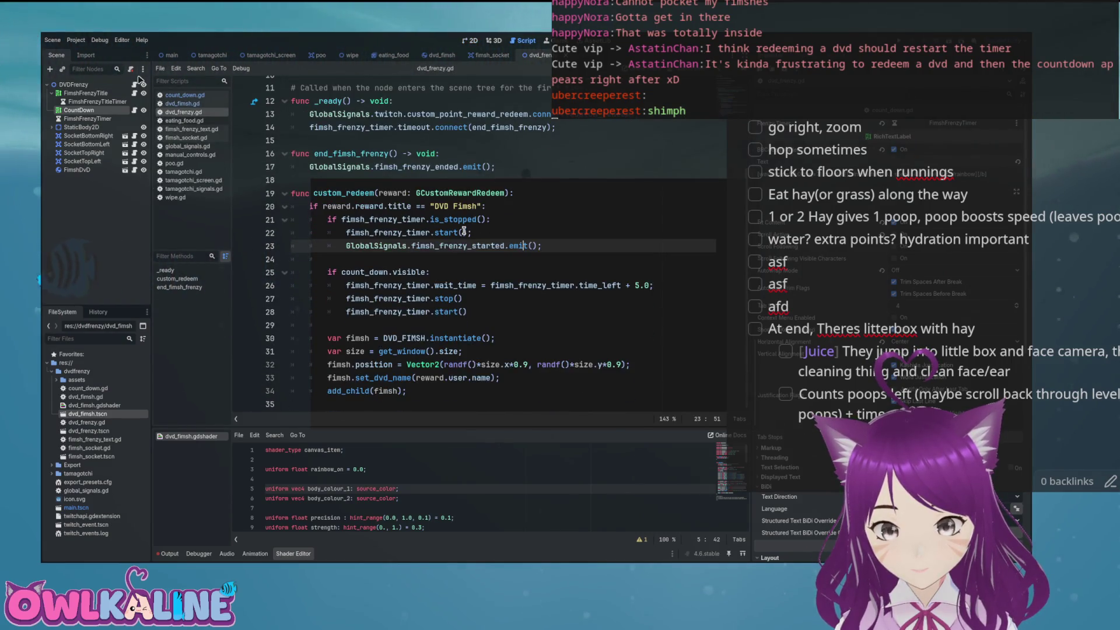
{"action": "scroll", "coordinate": [418, 284], "scroll_direction": "up", "scroll_amount": 5}
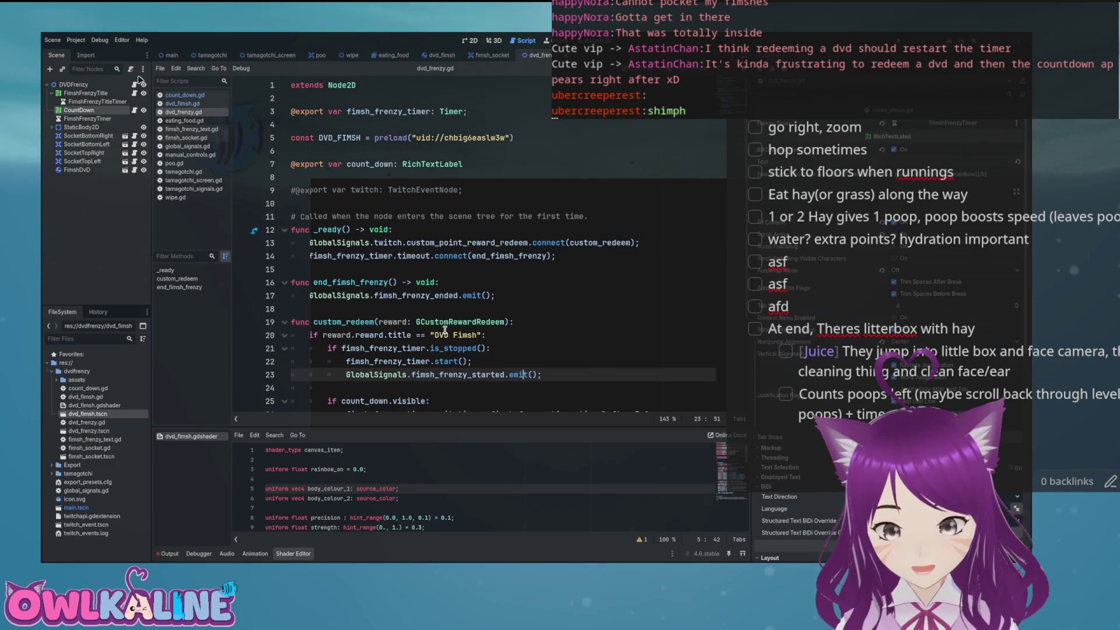
{"action": "key", "text": "alt+o"}
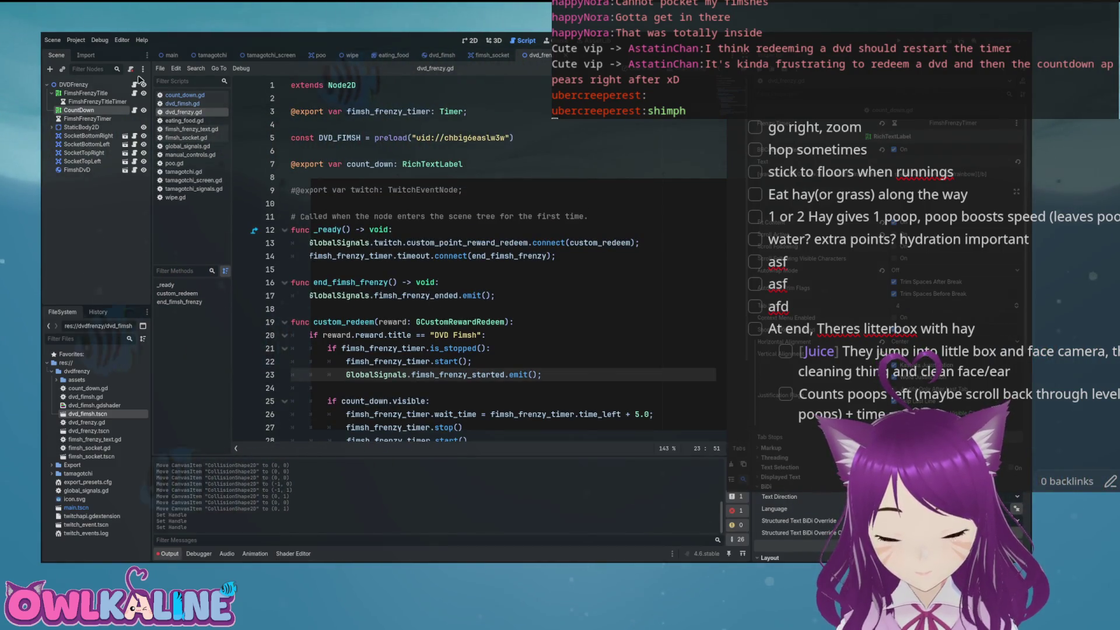
{"action": "left_click", "coordinate": [459, 307]}
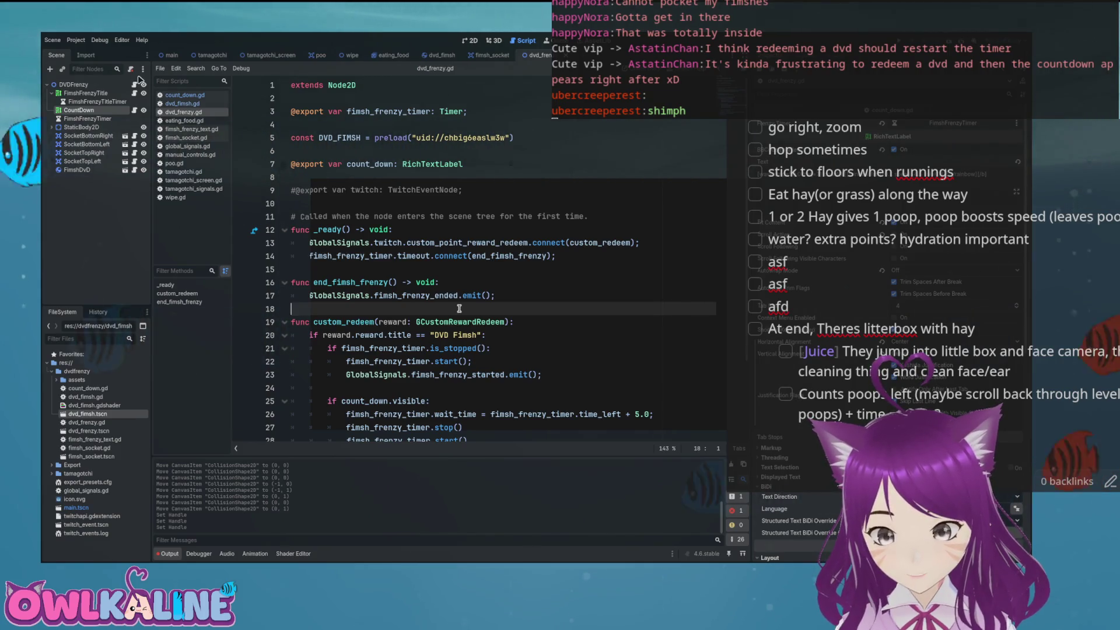
{"action": "scroll", "coordinate": [461, 300], "scroll_direction": "down", "scroll_amount": 3}
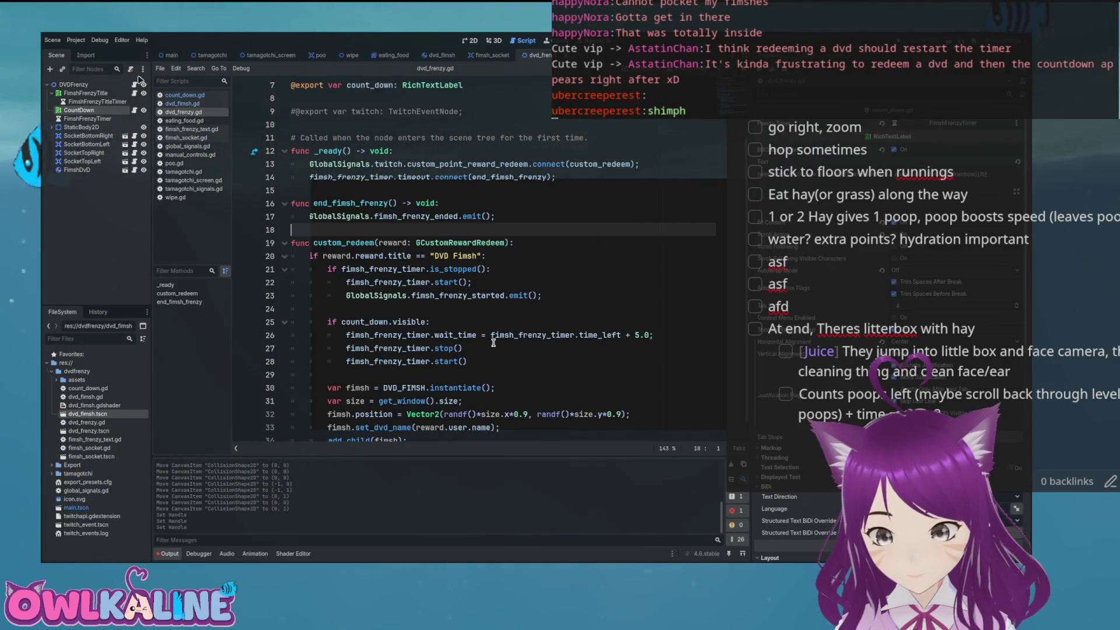
{"action": "scroll", "coordinate": [493, 343], "scroll_direction": "up", "scroll_amount": 3}
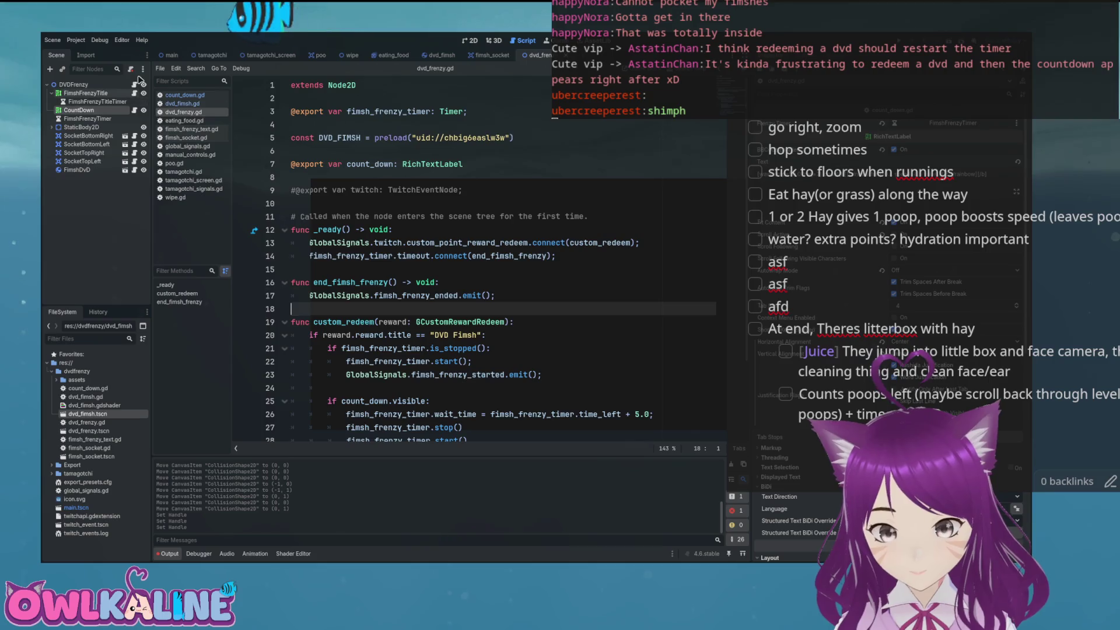
{"action": "key", "text": "alt+Left"}
{"action": "key", "text": "alt+Right"}
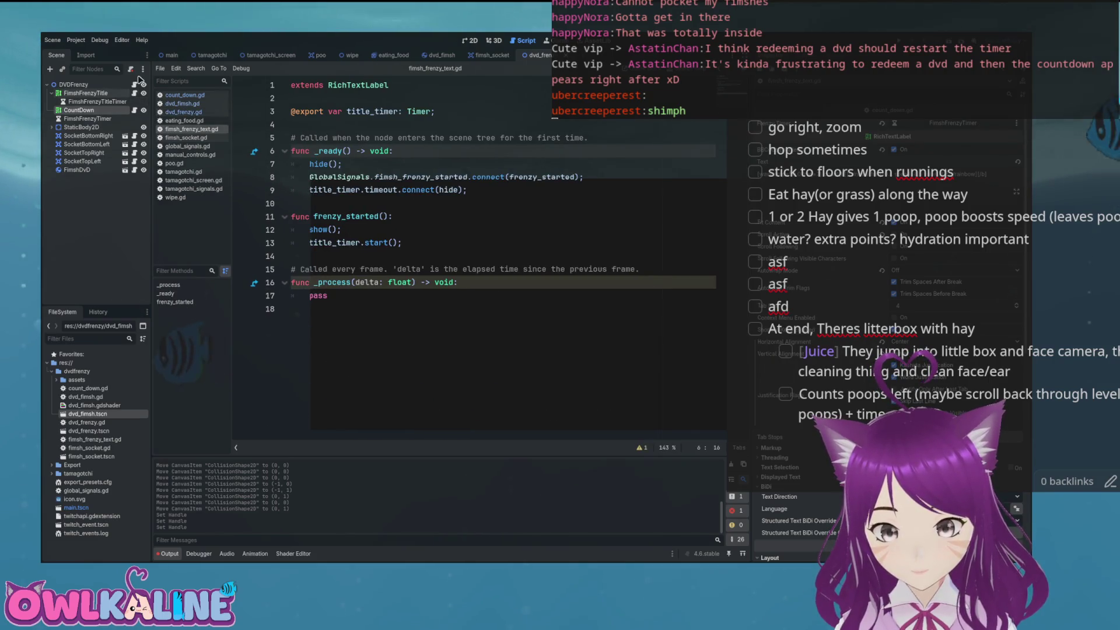
{"action": "scroll", "coordinate": [432, 219], "scroll_direction": "down", "scroll_amount": 3}
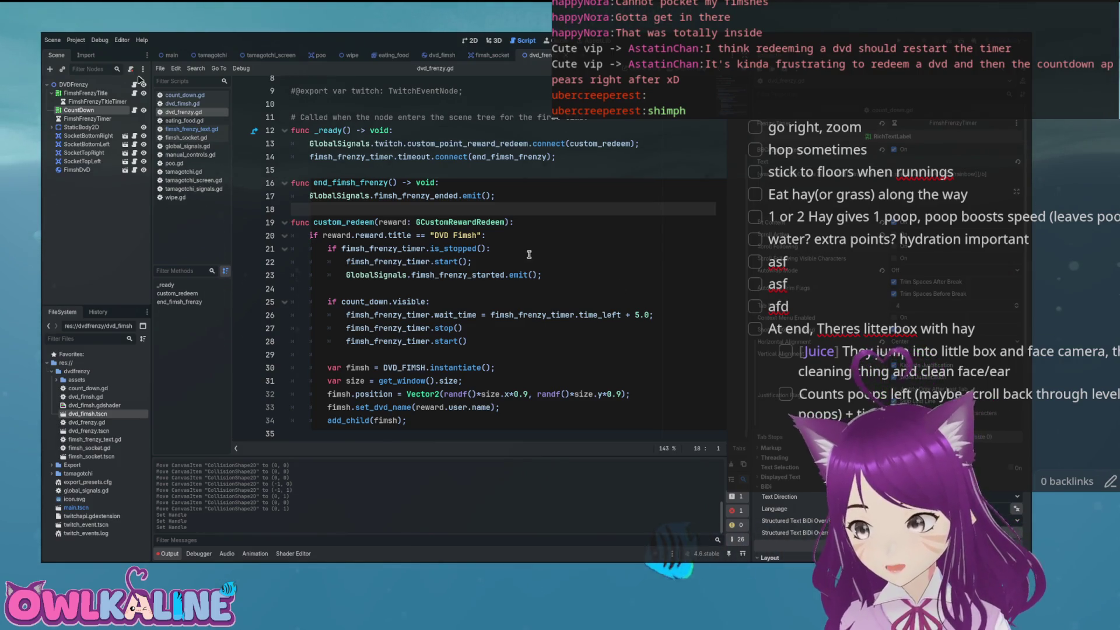
{"action": "key", "text": "F5"}
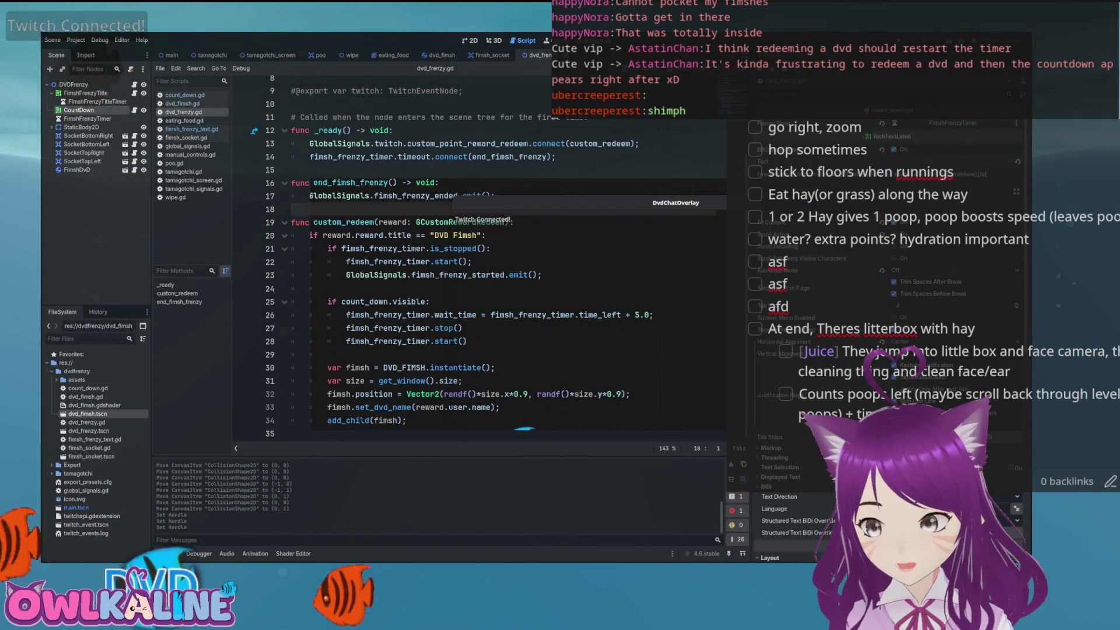
{"action": "key", "text": "F8"}
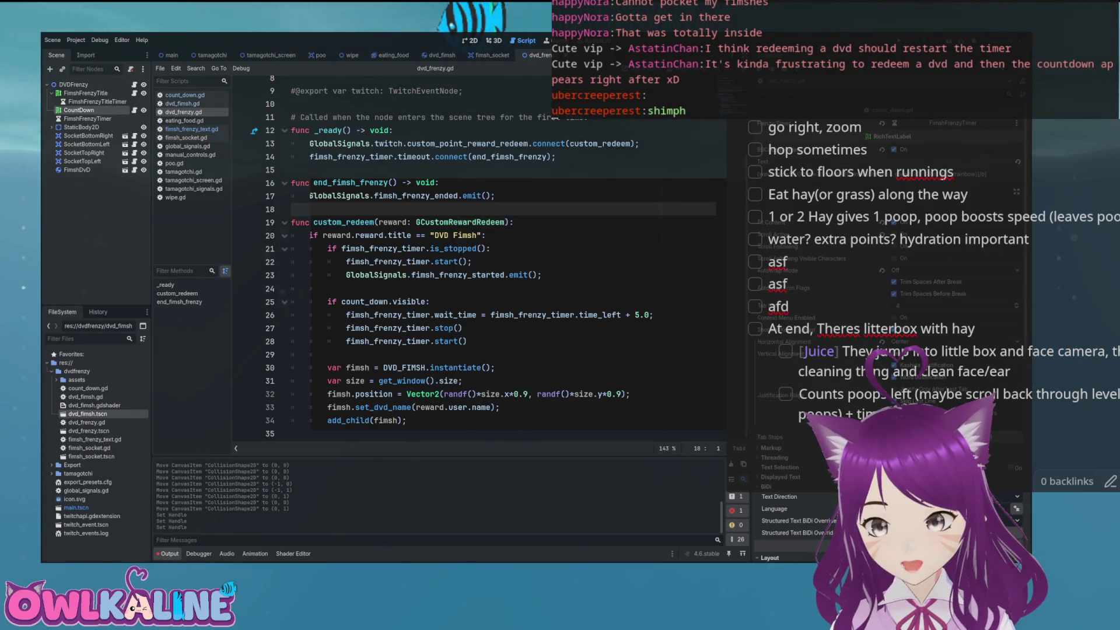
{"action": "key", "text": "ctrl+F1"}
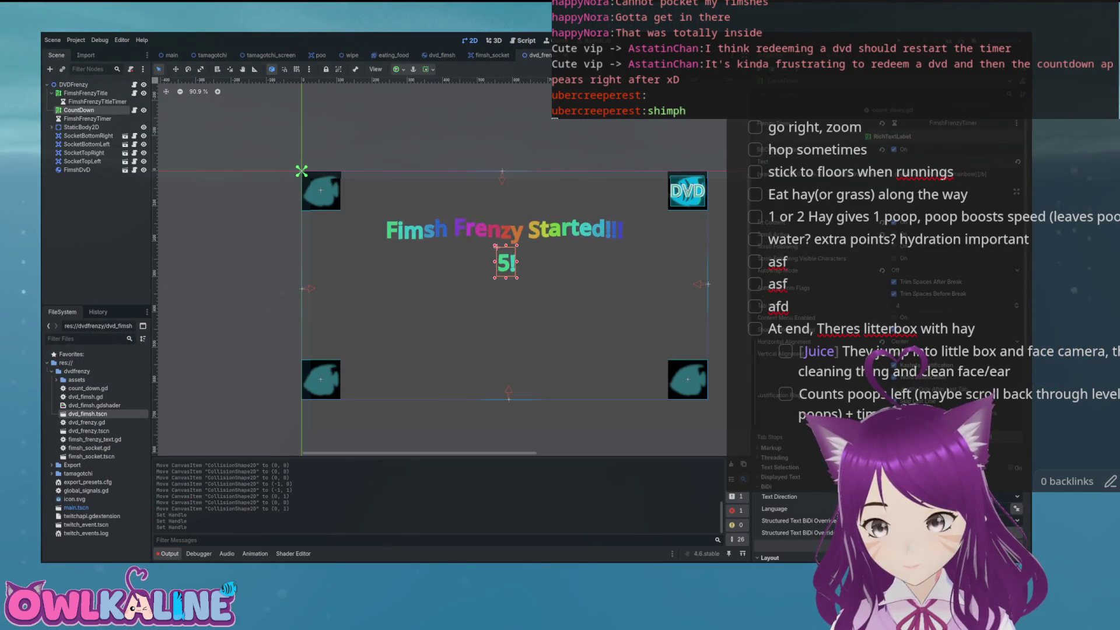
- Delete the FimshDvD node, then test-run the game and stop it after its script error
{"action": "left_click", "coordinate": [77, 169]}
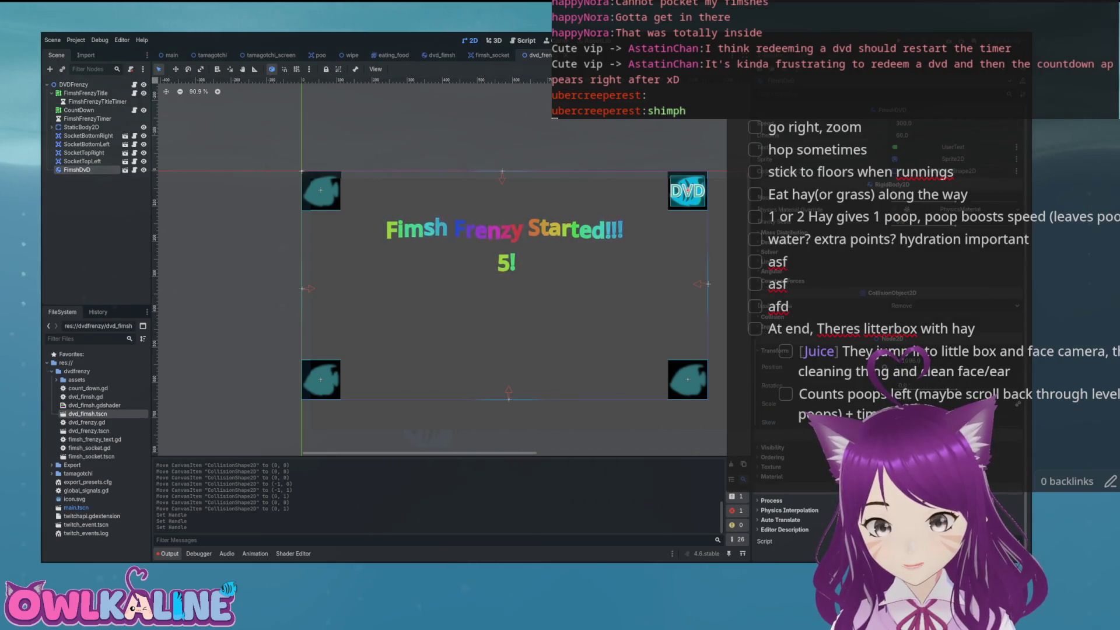
{"action": "key", "text": "Delete"}
{"action": "left_click", "coordinate": [569, 224]}
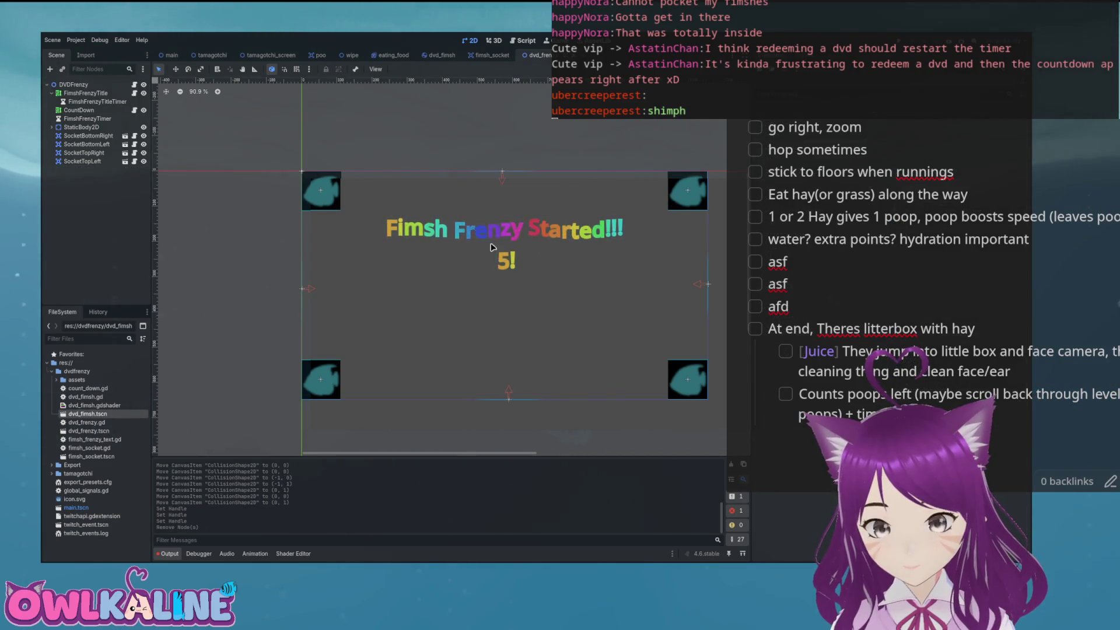
{"action": "key", "text": "F5"}
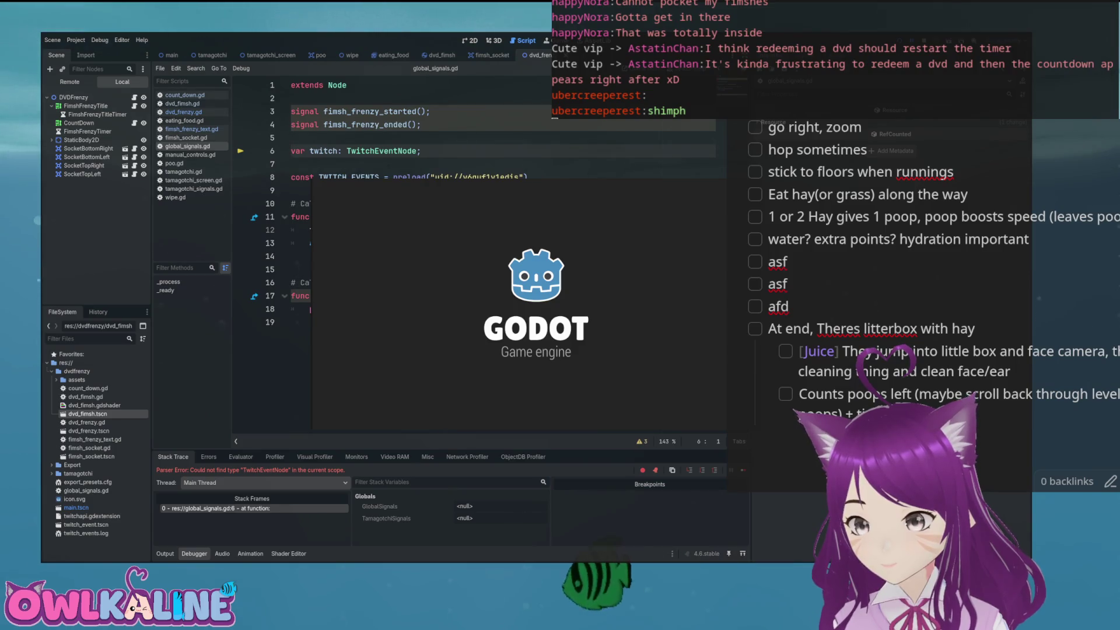
{"action": "key", "text": "F8"}
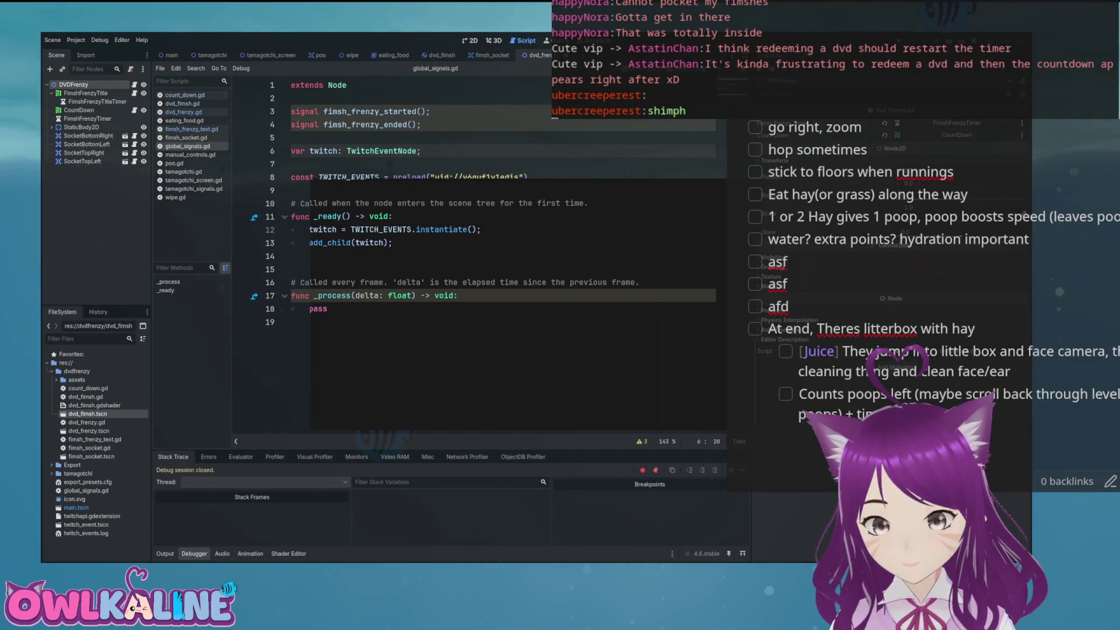
- Export the project as DvdChatOverlay.x86_64, overwrite the previous build, and run the overlay
{"action": "left_click", "coordinate": [291, 138]}
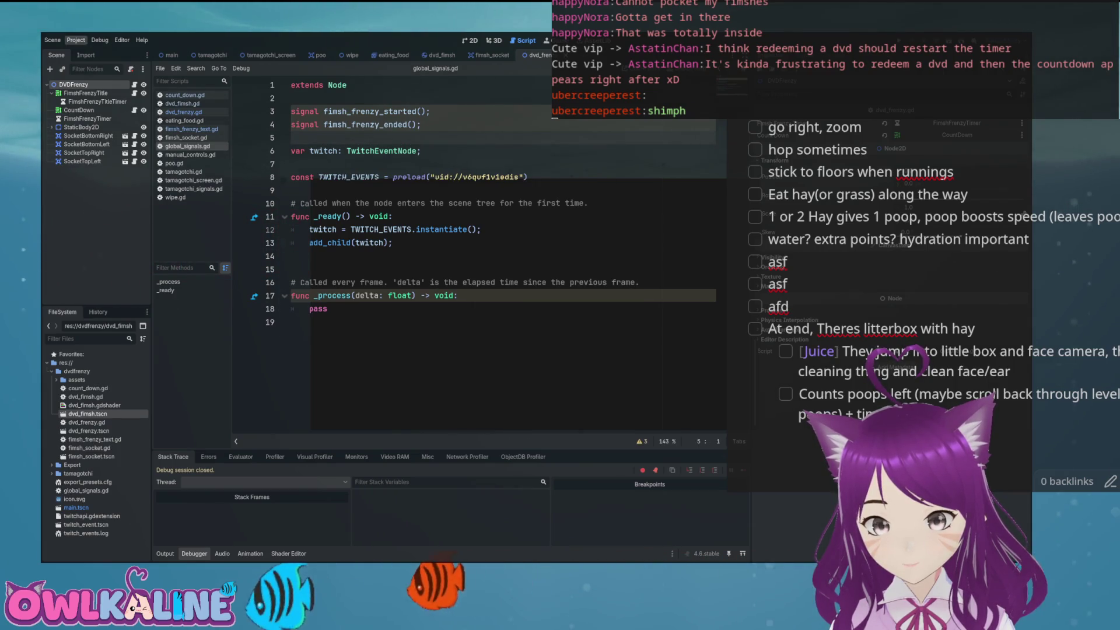
{"action": "left_click", "coordinate": [96, 85]}
{"action": "left_click", "coordinate": [577, 329]}
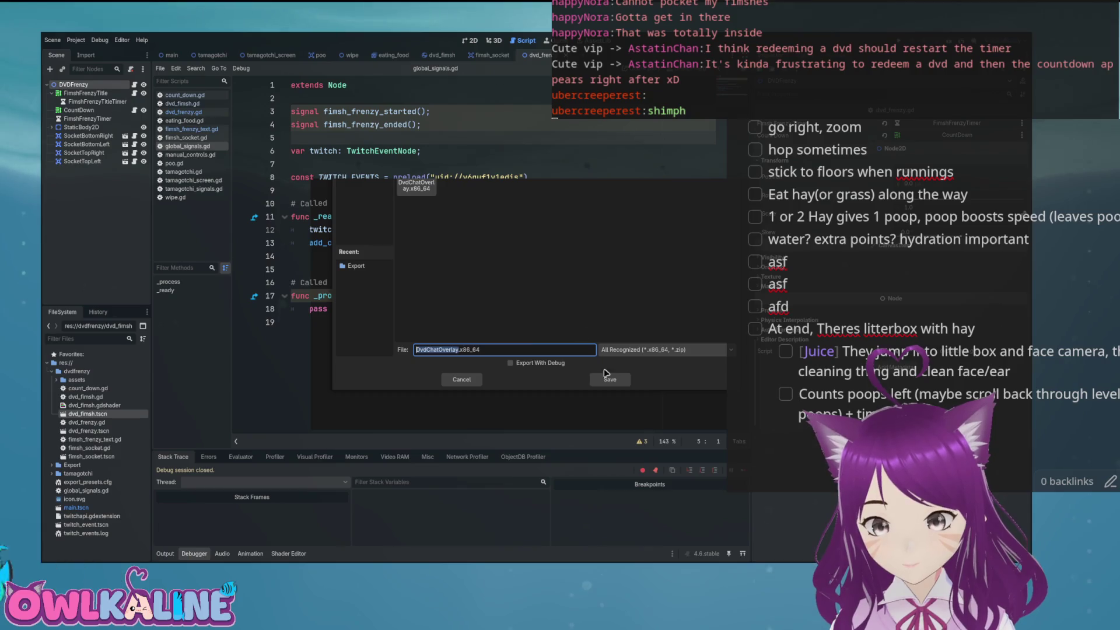
{"action": "left_click", "coordinate": [574, 230]}
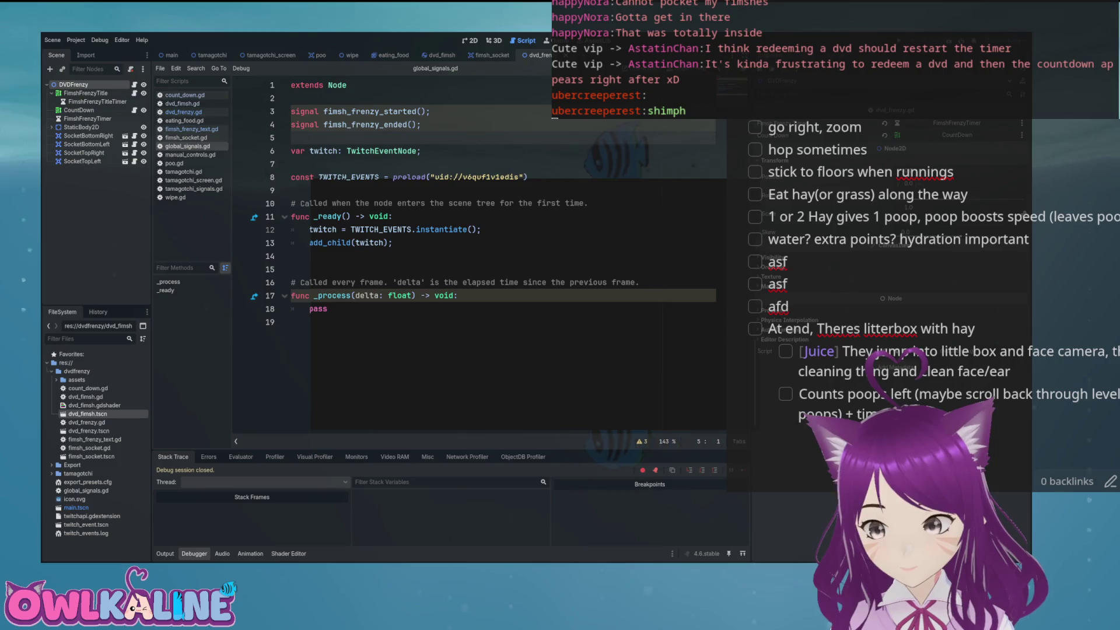
{"action": "key", "text": "F5"}
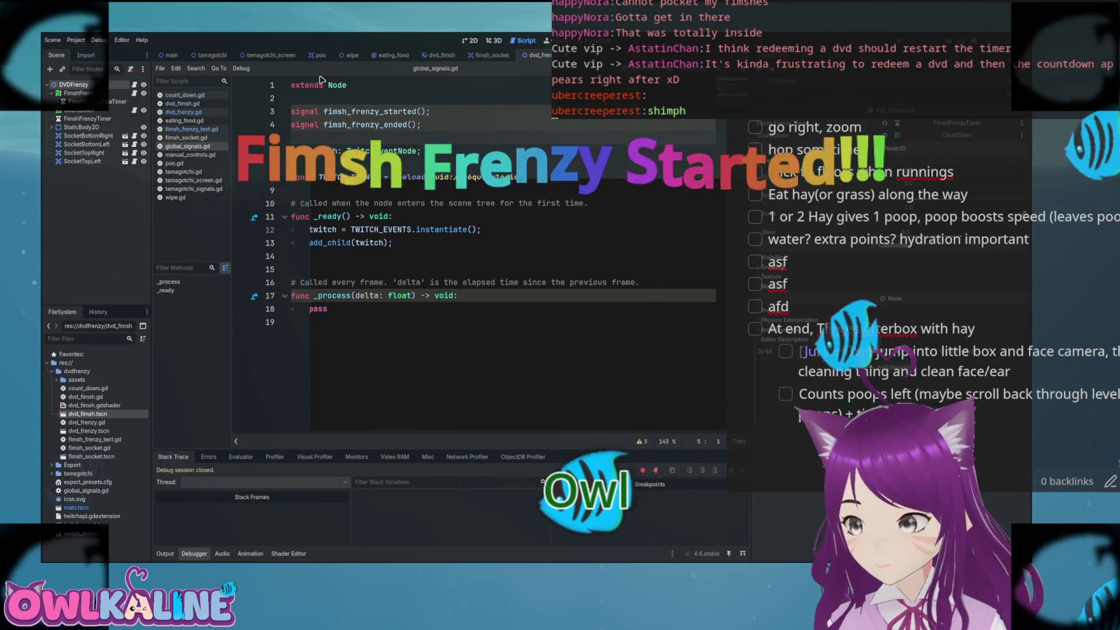
- Let the overlay run until 'Fimsh Frenzy Started!!!' appears, then leave for the project list
{"action": "key", "text": "Up"}
{"action": "key", "text": "Up"}
{"action": "key", "text": "Up"}
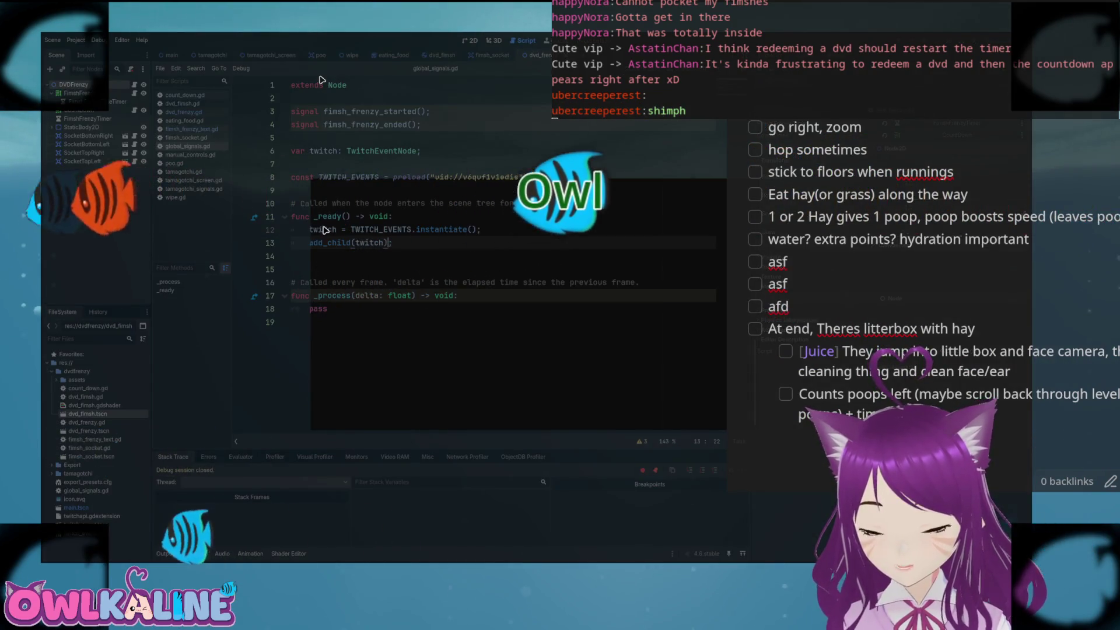
{"action": "key", "text": "F5"}
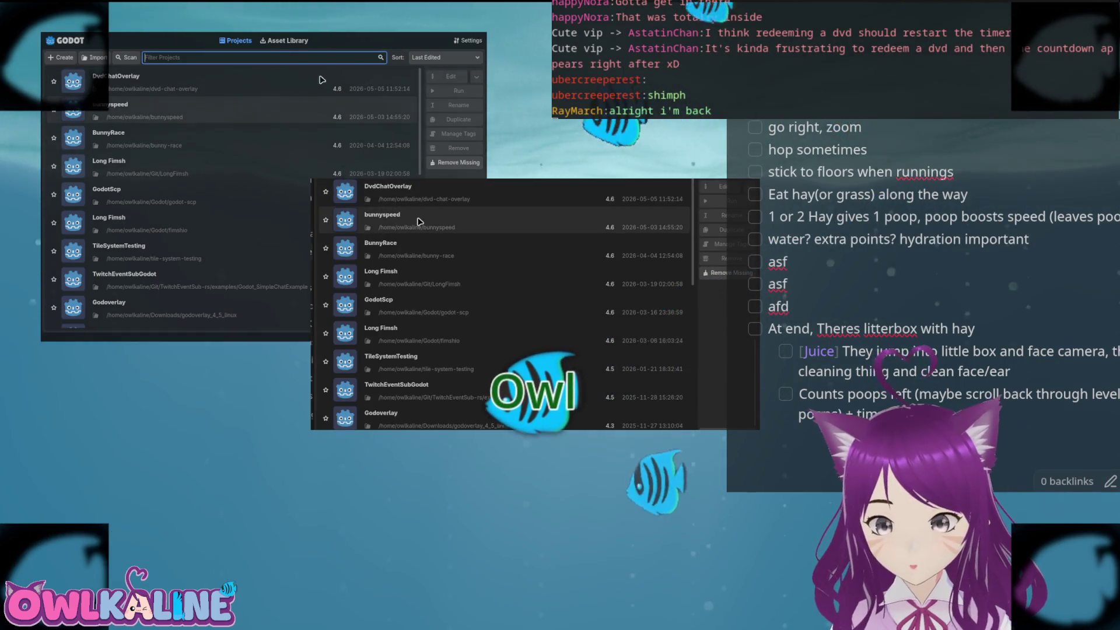
- Open the bunny running project and scroll player.gd to the ground_speed check on line 216
{"action": "key", "text": "ctrl+q"}
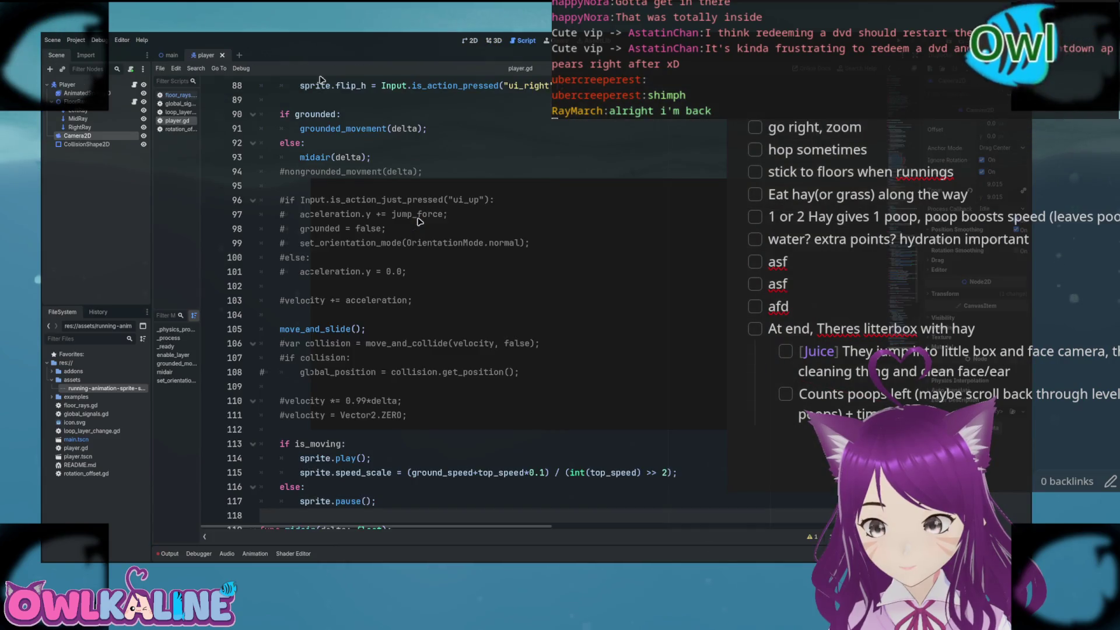
{"action": "scroll", "coordinate": [501, 214], "scroll_direction": "down", "scroll_amount": 6}
{"action": "scroll", "coordinate": [502, 214], "scroll_direction": "down", "scroll_amount": 20}
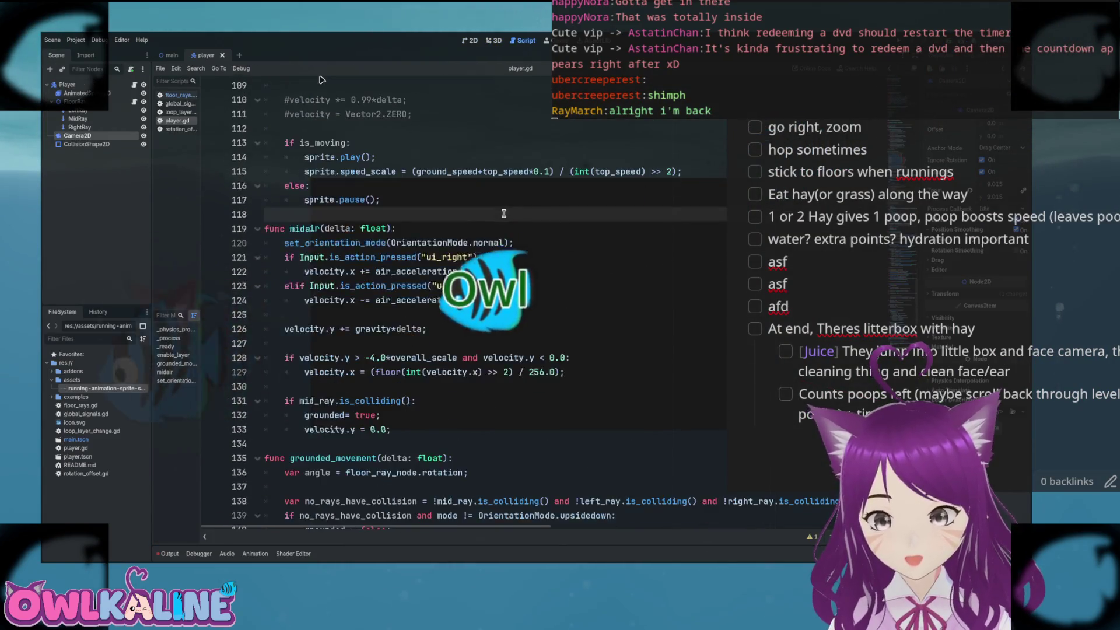
{"action": "scroll", "coordinate": [430, 212], "scroll_direction": "down", "scroll_amount": 10}
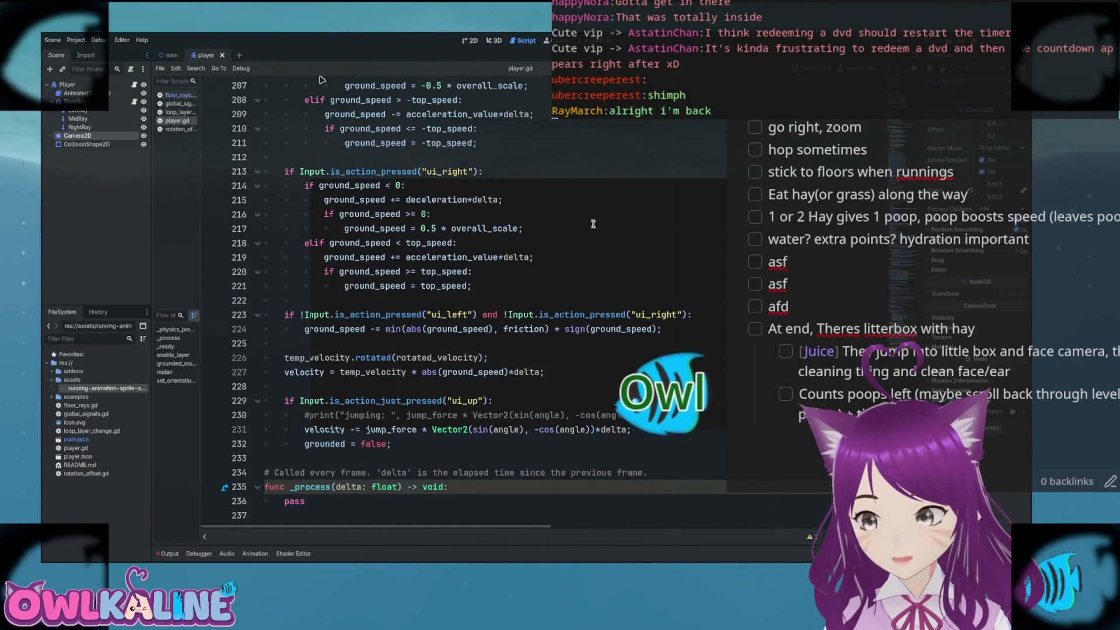
{"action": "left_click", "coordinate": [431, 214]}
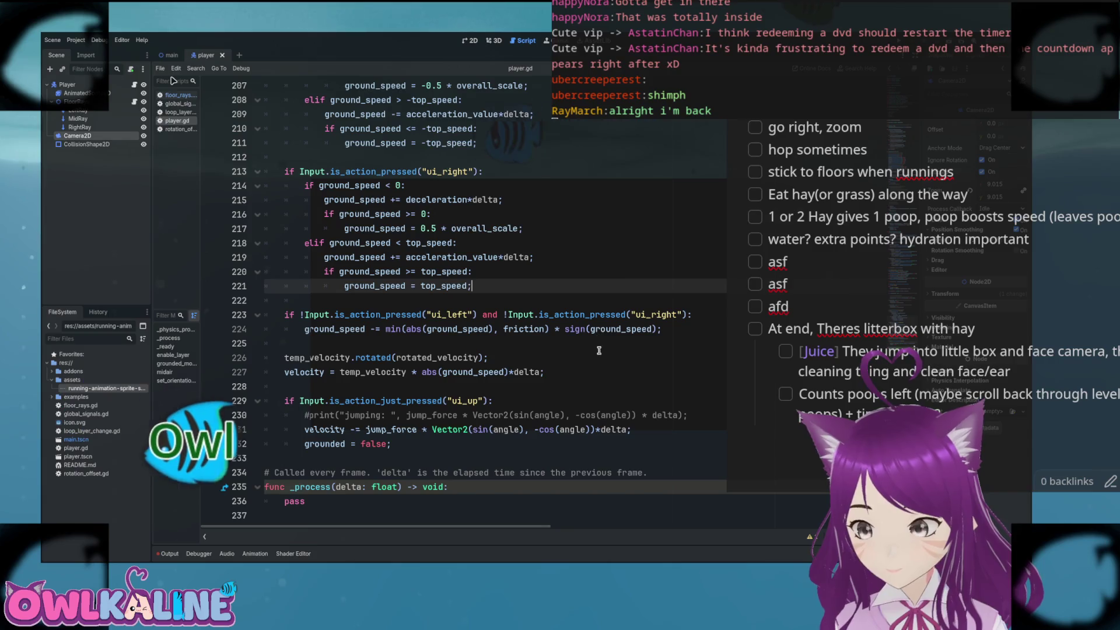
- Review the jump_force uses around line 229 and the left-ray collision check on line 152
{"action": "left_click", "coordinate": [376, 401]}
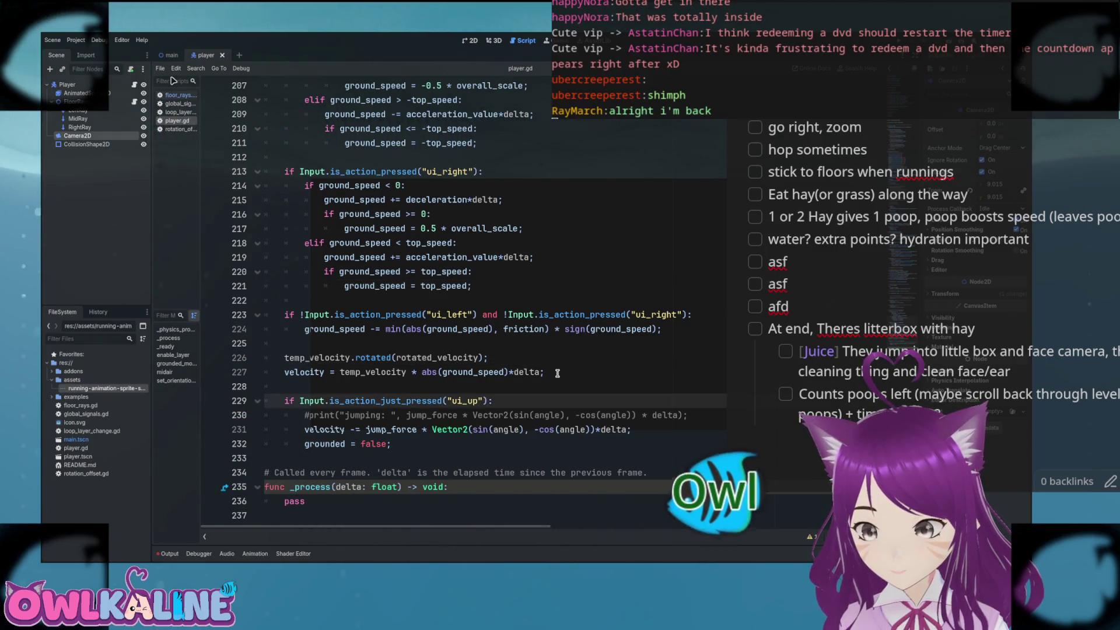
{"action": "key", "text": "Down"}
{"action": "key", "text": "Down"}
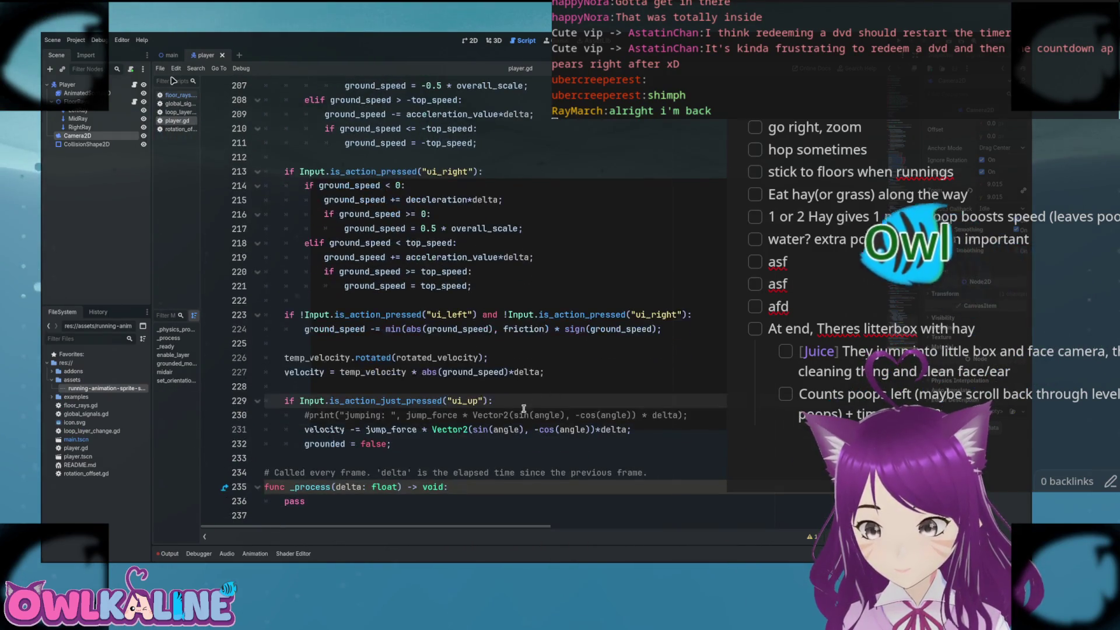
{"action": "key", "text": "ctrl+d"}
{"action": "scroll", "coordinate": [572, 382], "scroll_direction": "up", "scroll_amount": 20}
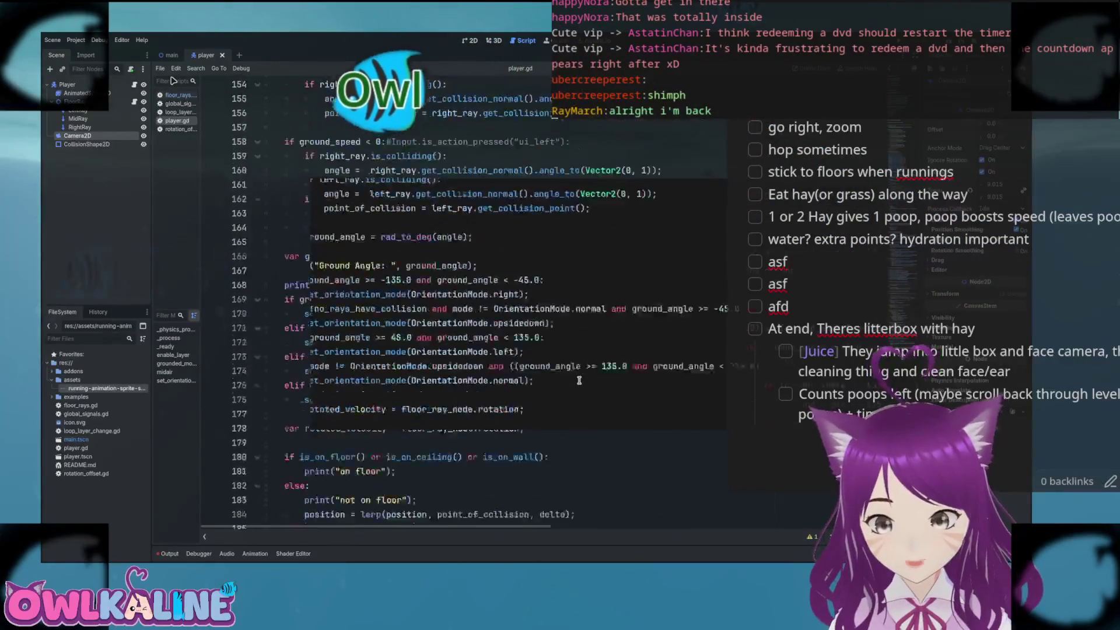
{"action": "left_click", "coordinate": [627, 286]}
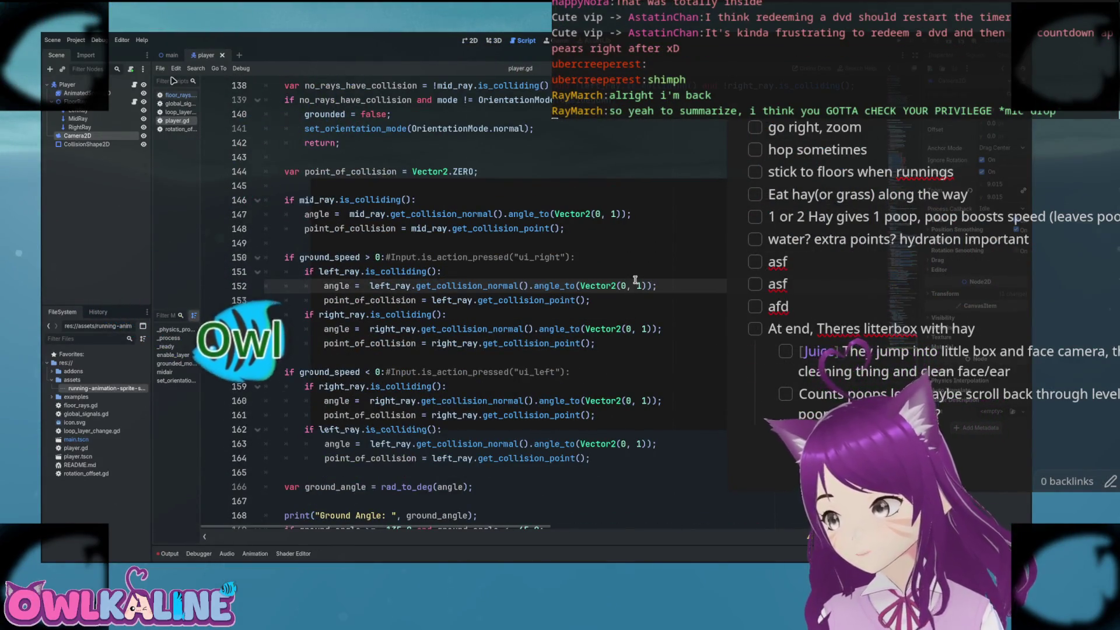
{"action": "scroll", "coordinate": [630, 284], "scroll_direction": "up", "scroll_amount": 1}
{"action": "scroll", "coordinate": [635, 280], "scroll_direction": "down", "scroll_amount": 4}
{"action": "scroll", "coordinate": [636, 280], "scroll_direction": "down", "scroll_amount": 5}
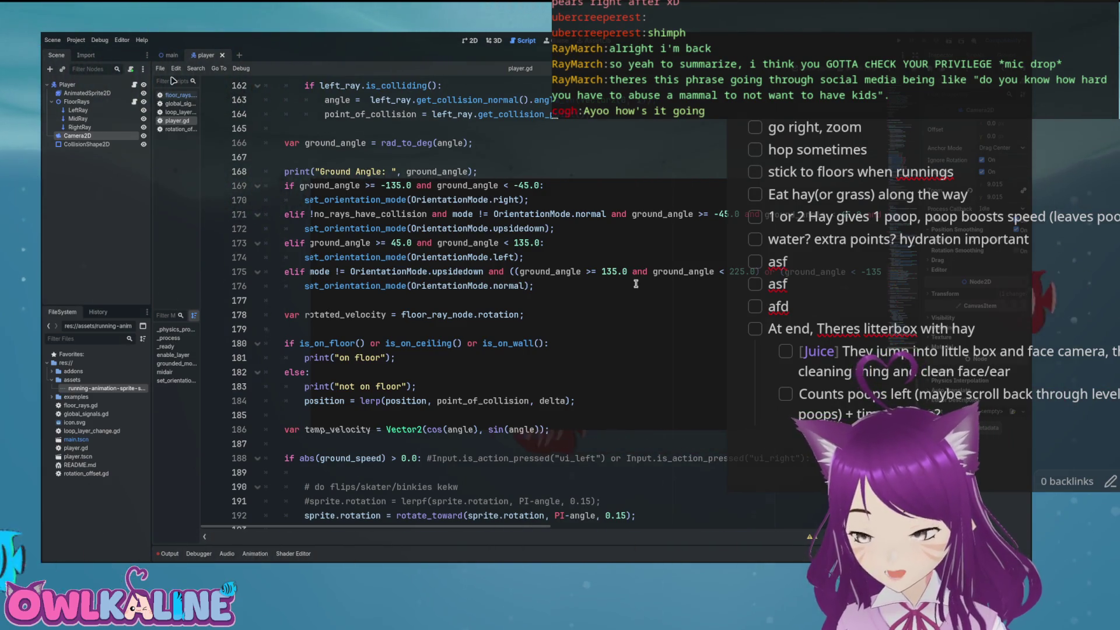
- Test-run the bunny game, check the ground-angle code on line 169, then relaunch it
{"action": "key", "text": "F5"}
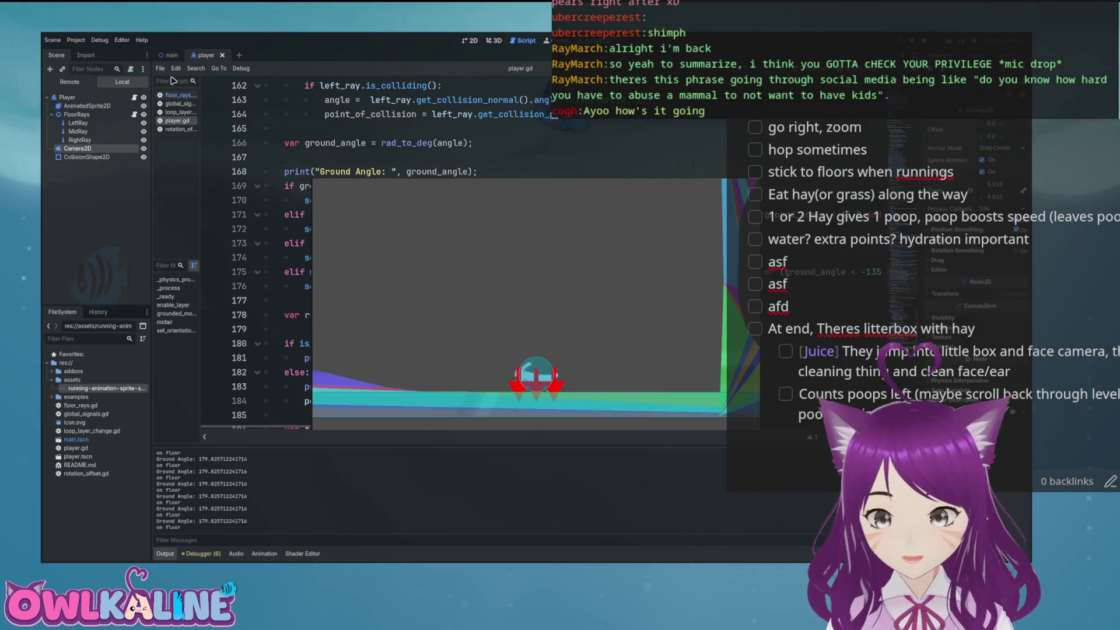
{"action": "key", "text": "F8"}
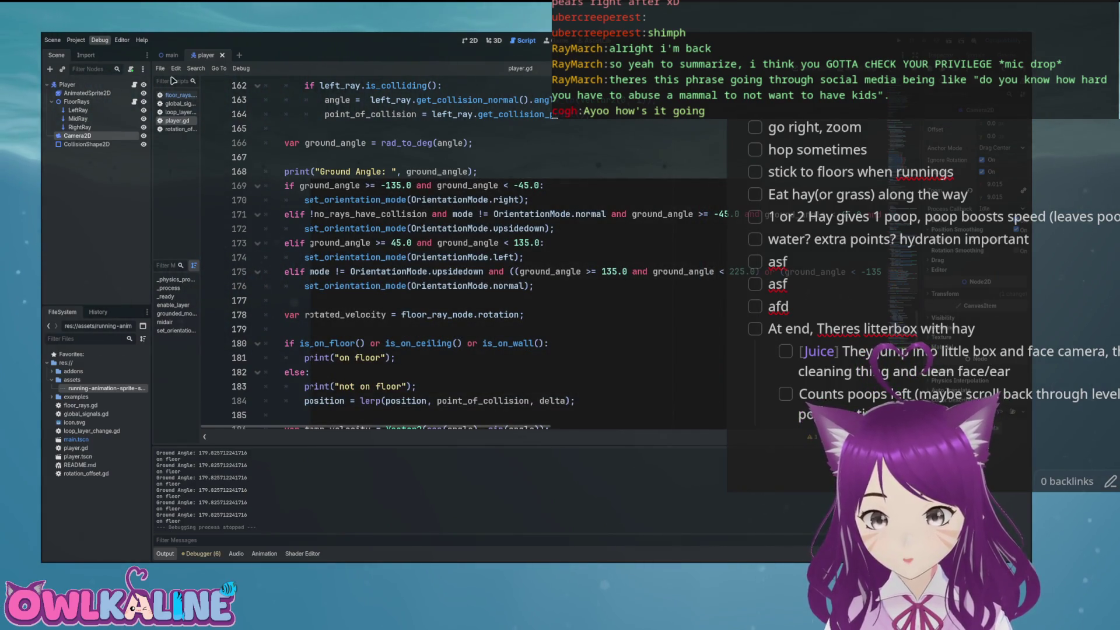
{"action": "left_click", "coordinate": [690, 190]}
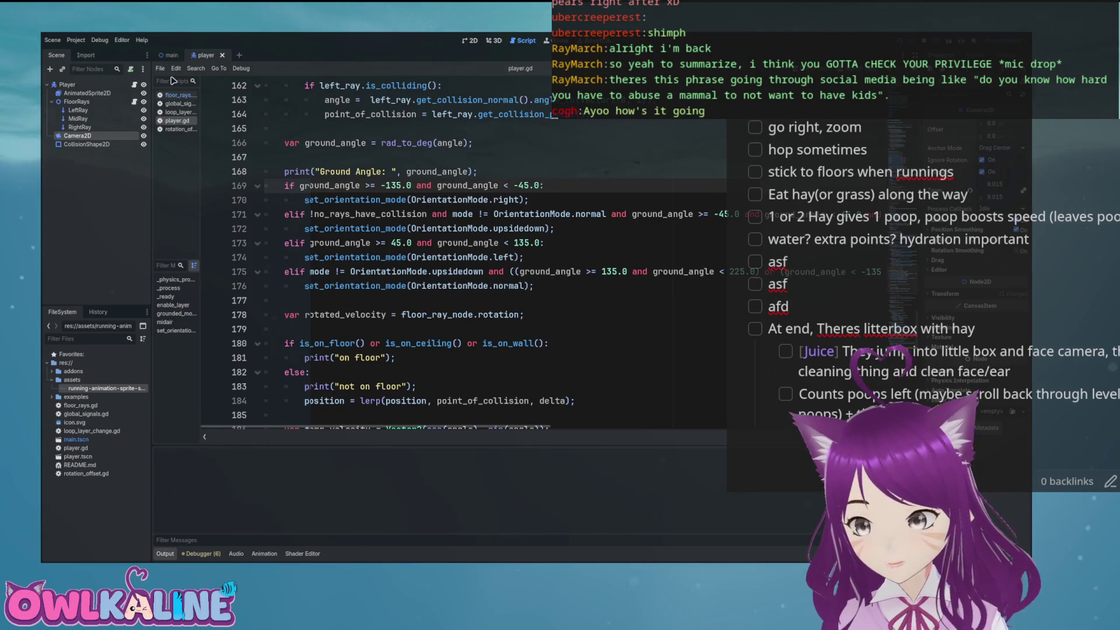
{"action": "key", "text": "F5"}
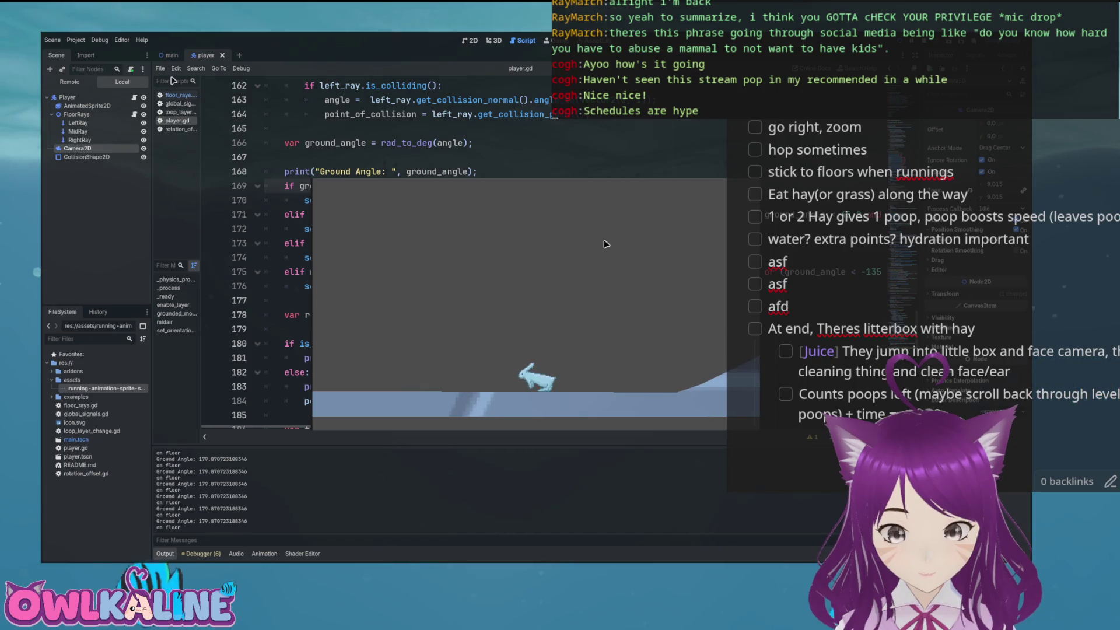
- Stop the running bunny game after it logs the wall at -97.81
{"action": "key", "text": "F8"}
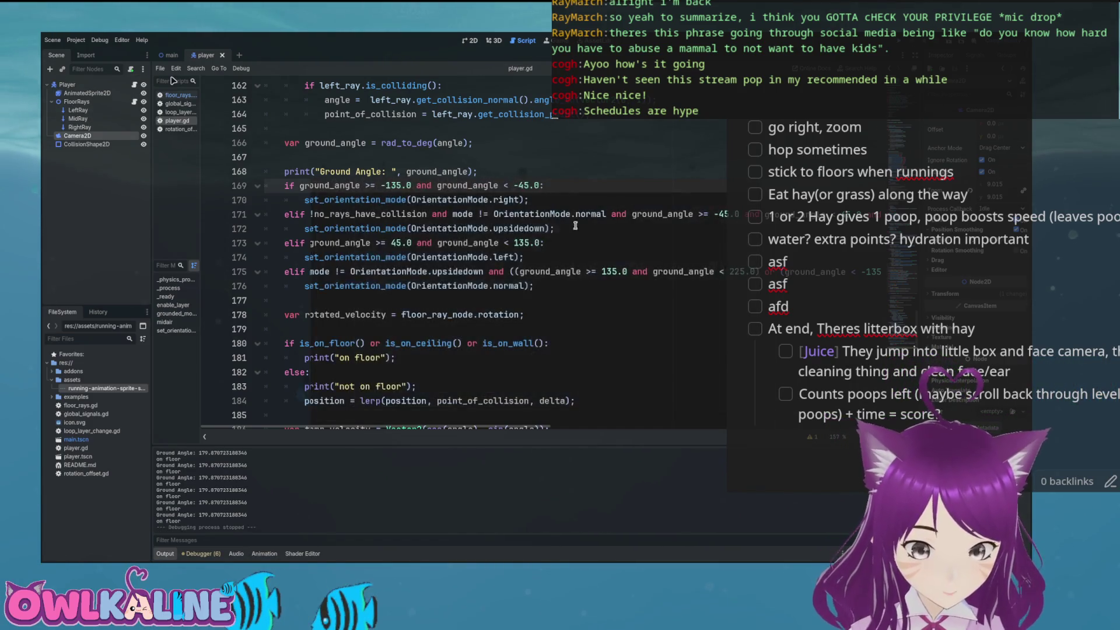
{"action": "scroll", "coordinate": [540, 221], "scroll_direction": "down", "scroll_amount": 10}
{"action": "scroll", "coordinate": [540, 220], "scroll_direction": "down", "scroll_amount": 6}
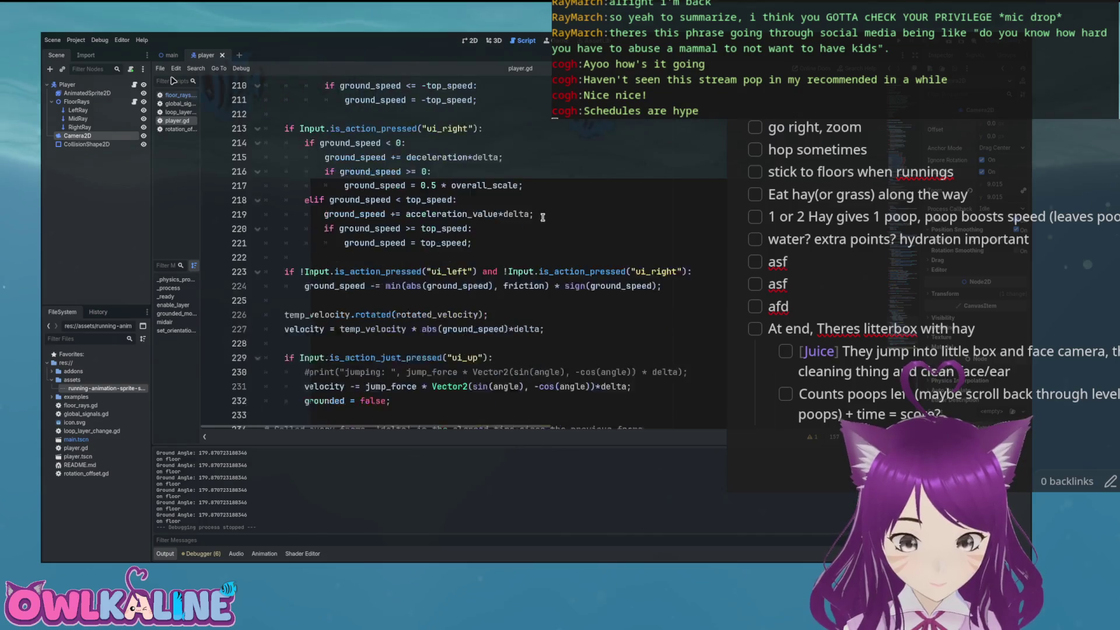
{"action": "scroll", "coordinate": [423, 324], "scroll_direction": "up", "scroll_amount": 12}
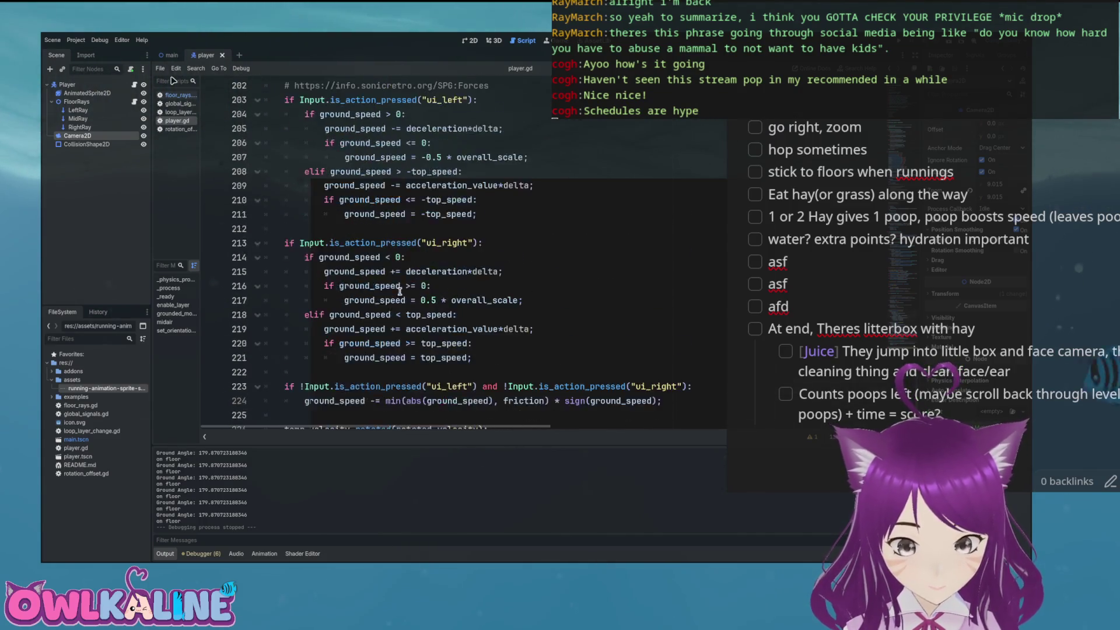
{"action": "scroll", "coordinate": [399, 281], "scroll_direction": "down", "scroll_amount": 1}
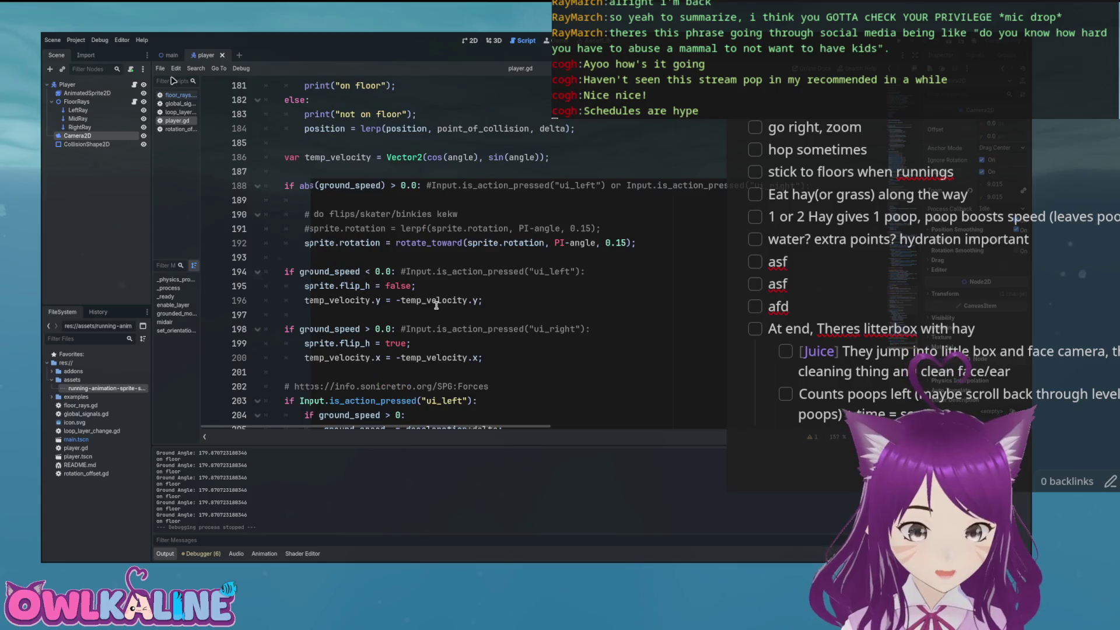
{"action": "left_click", "coordinate": [355, 323]}
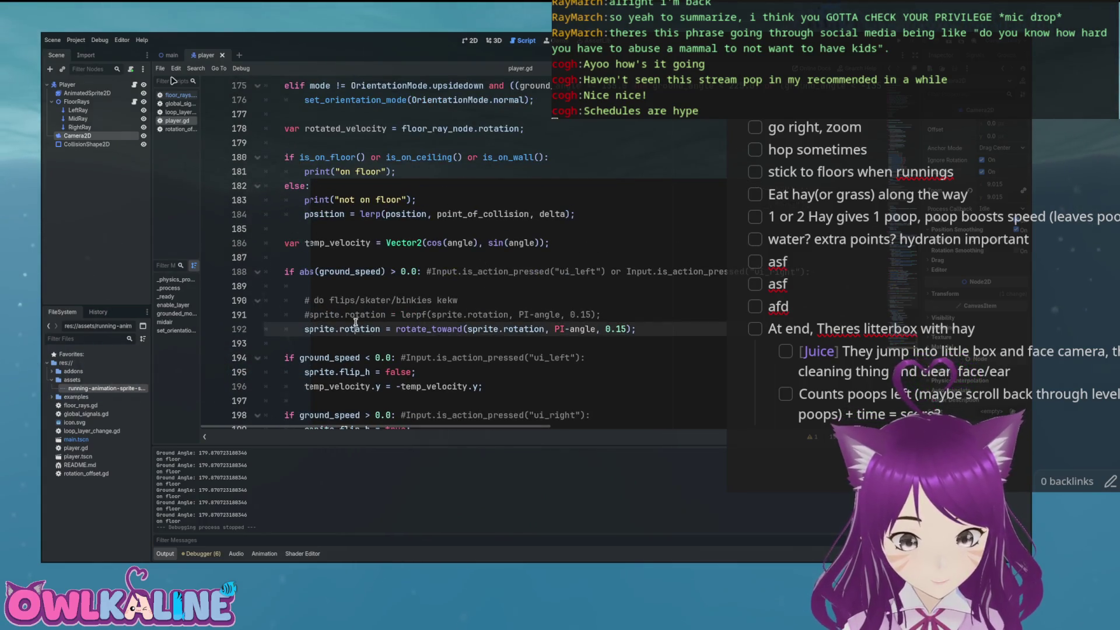
{"action": "scroll", "coordinate": [376, 252], "scroll_direction": "up", "scroll_amount": 3}
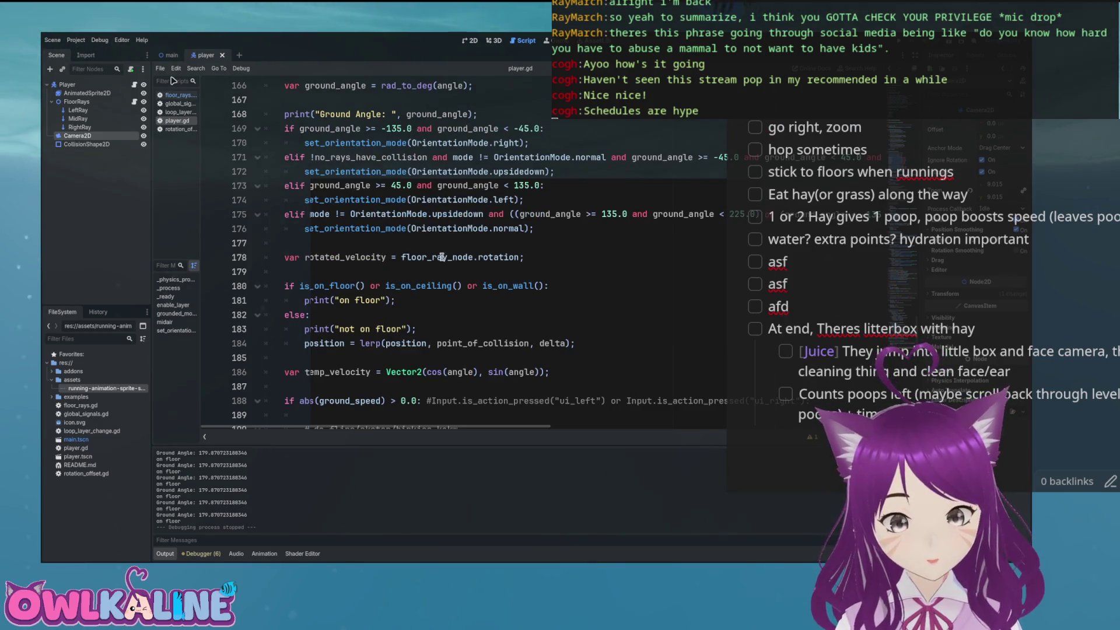
{"action": "scroll", "coordinate": [380, 243], "scroll_direction": "up", "scroll_amount": 5}
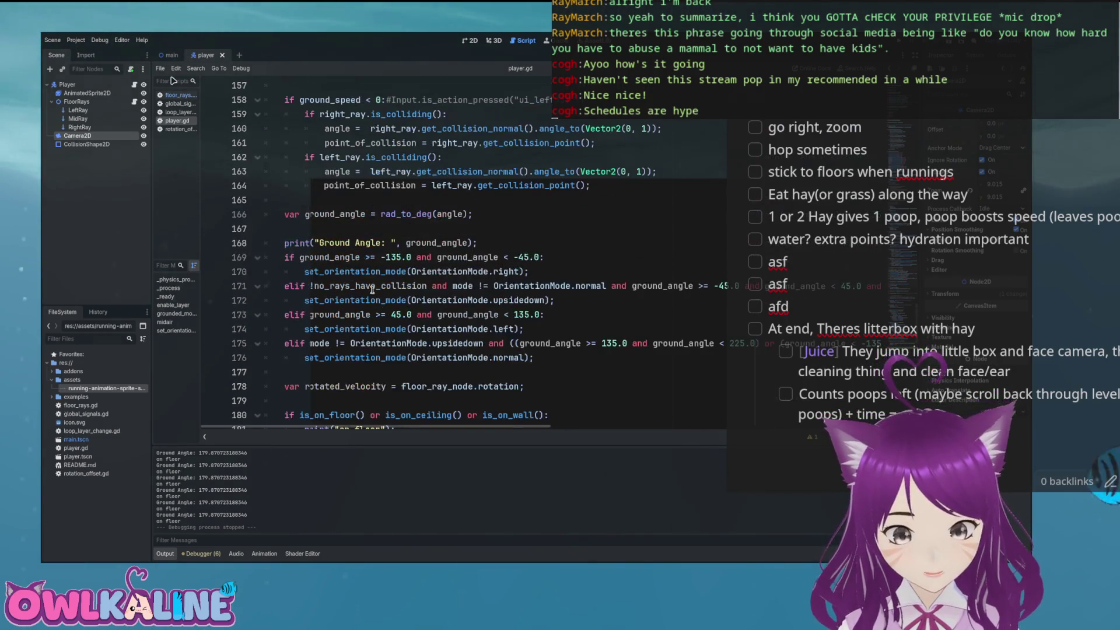
{"action": "scroll", "coordinate": [363, 287], "scroll_direction": "up", "scroll_amount": 5}
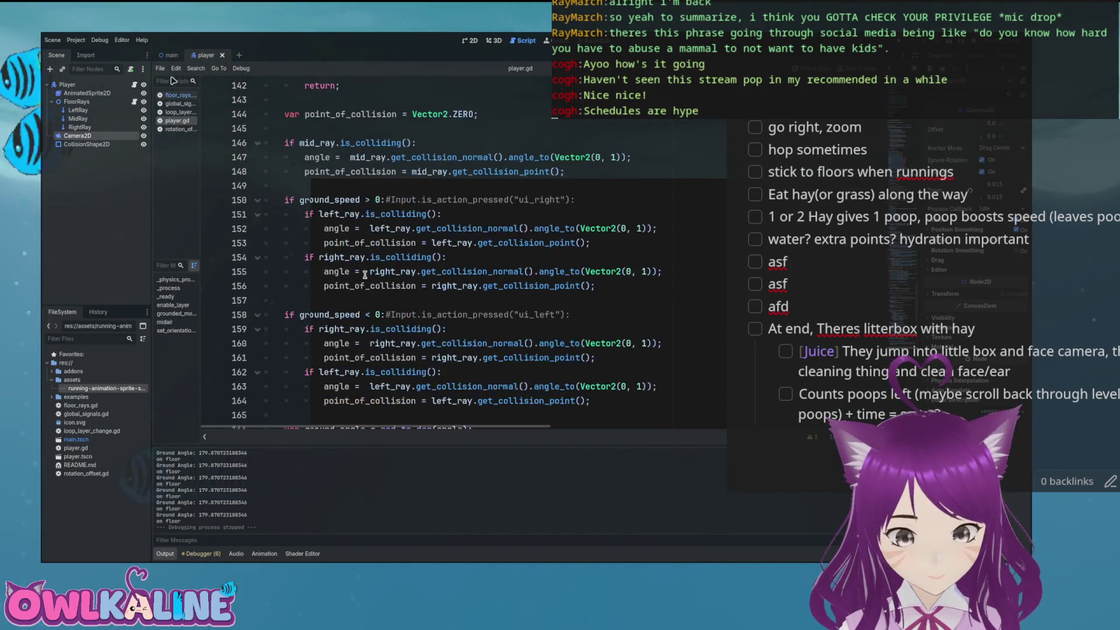
{"action": "scroll", "coordinate": [367, 279], "scroll_direction": "down", "scroll_amount": 6}
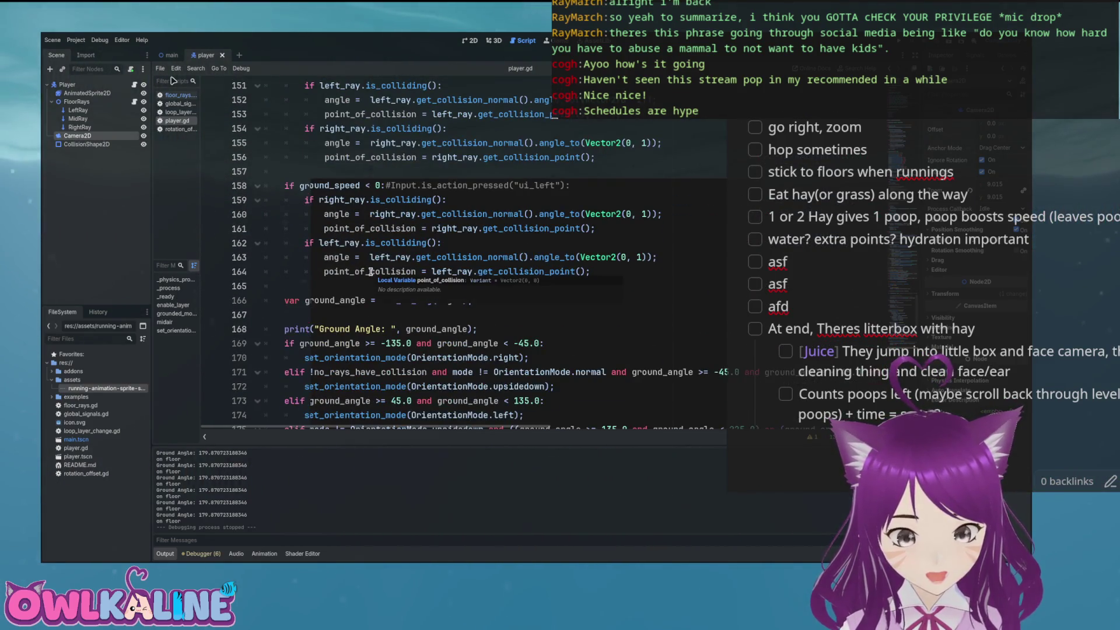
{"action": "scroll", "coordinate": [372, 266], "scroll_direction": "down", "scroll_amount": 9}
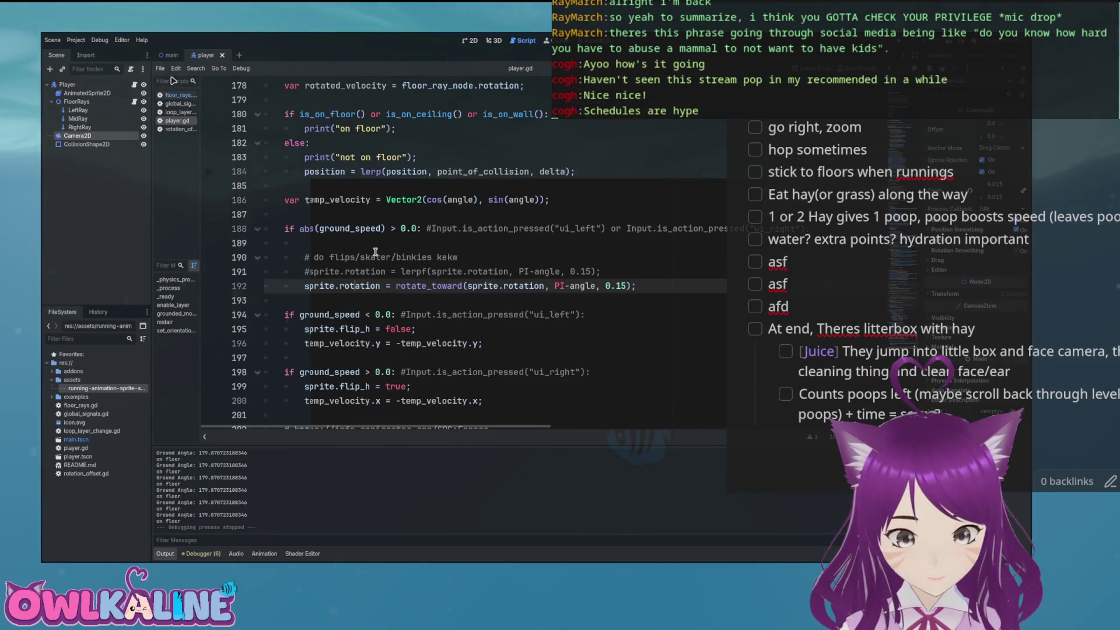
{"action": "scroll", "coordinate": [376, 248], "scroll_direction": "down", "scroll_amount": 1}
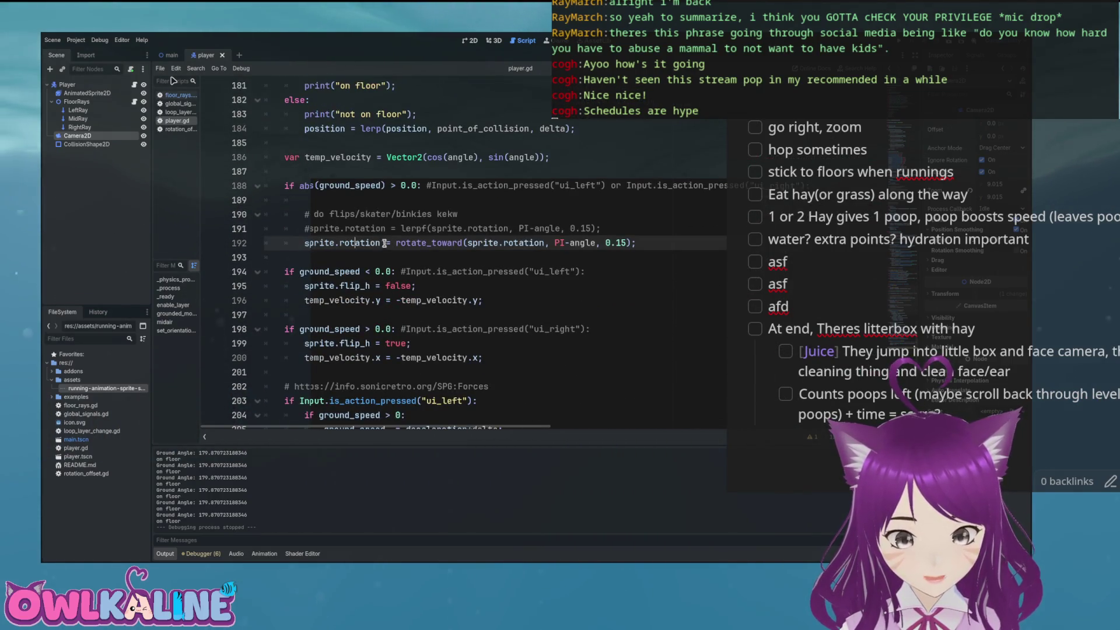
{"action": "scroll", "coordinate": [381, 242], "scroll_direction": "down", "scroll_amount": 1}
{"action": "scroll", "coordinate": [356, 240], "scroll_direction": "down", "scroll_amount": 2}
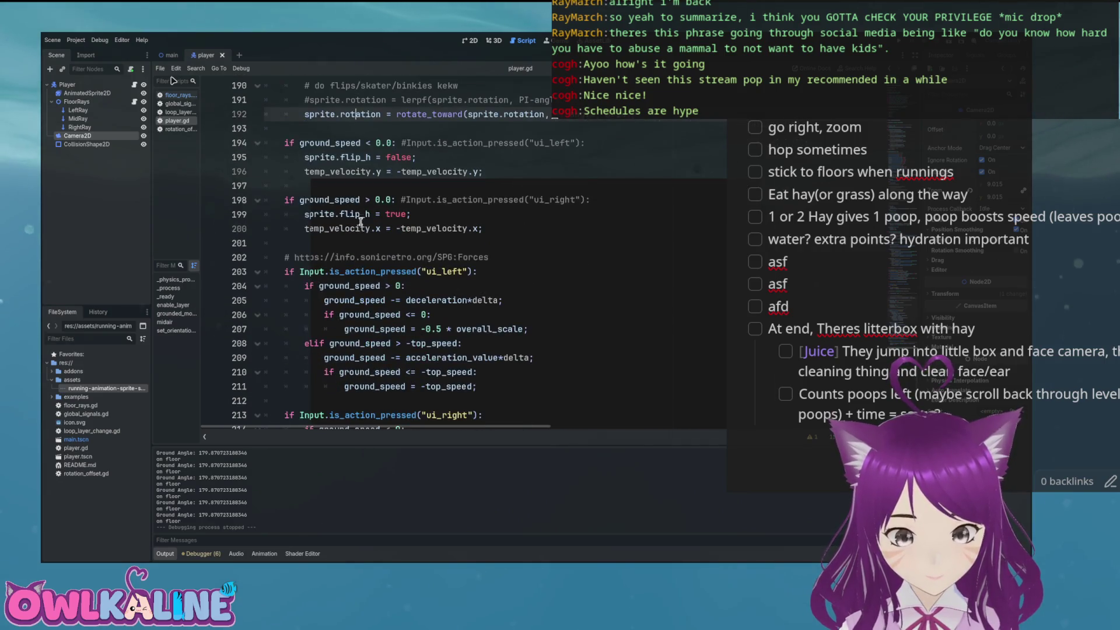
{"action": "scroll", "coordinate": [372, 269], "scroll_direction": "down", "scroll_amount": 8}
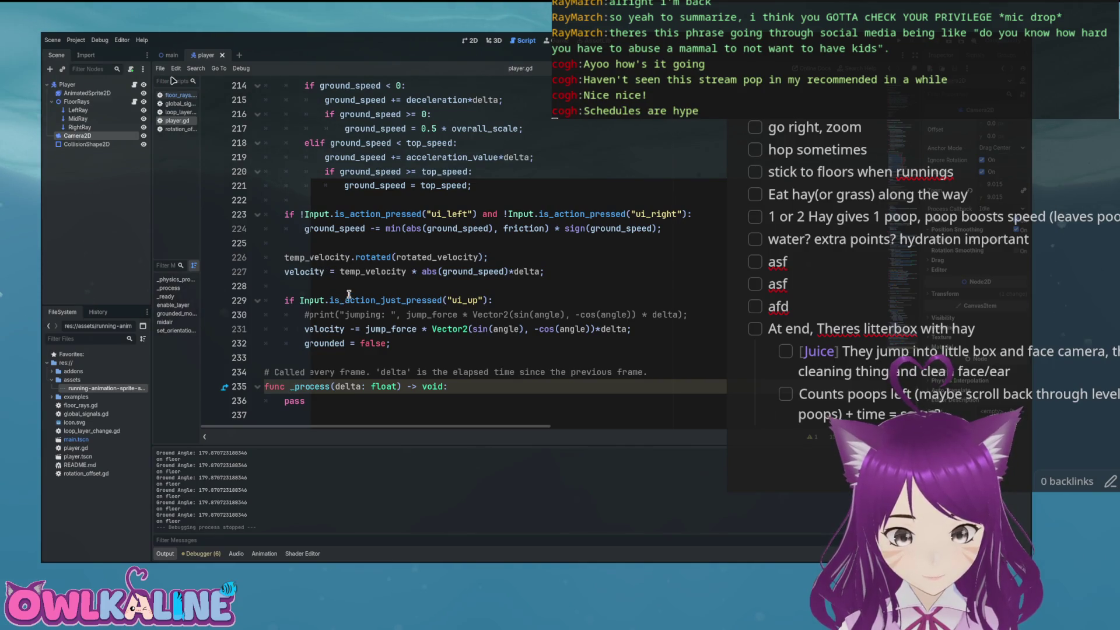
{"action": "left_click", "coordinate": [324, 344]}
{"action": "scroll", "coordinate": [371, 330], "scroll_direction": "up", "scroll_amount": 12}
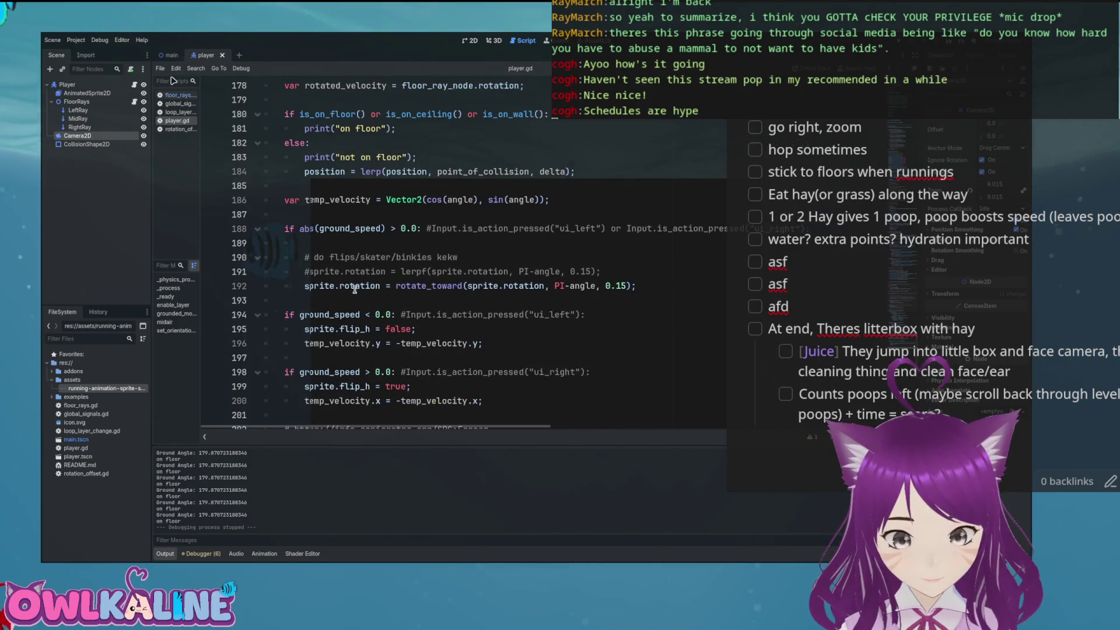
{"action": "double_click", "coordinate": [358, 286]}
{"action": "scroll", "coordinate": [362, 286], "scroll_direction": "up", "scroll_amount": 3}
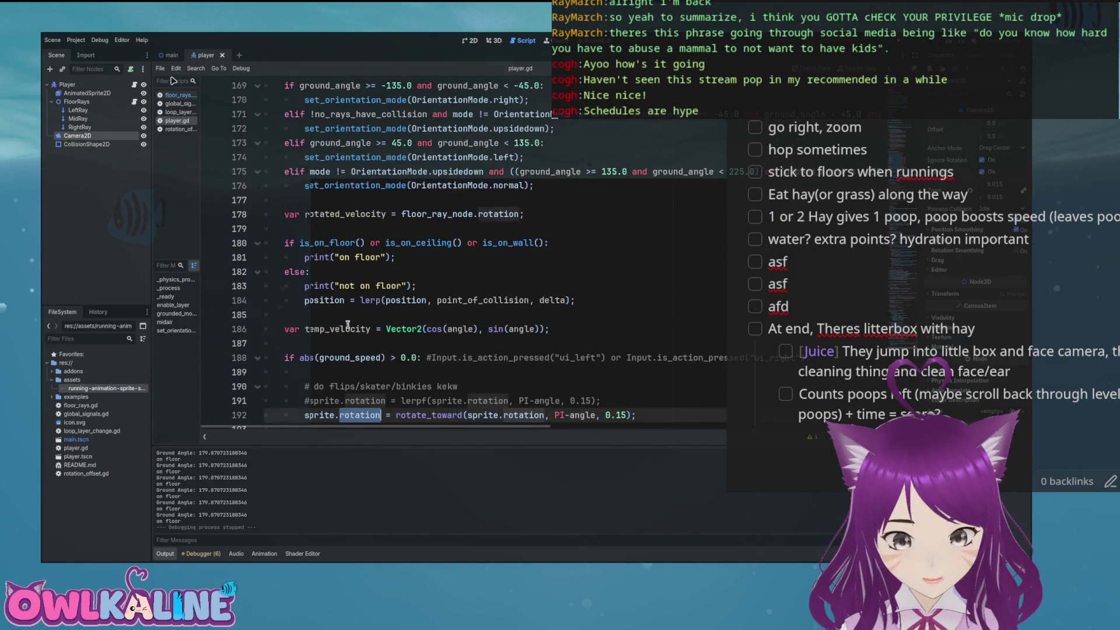
{"action": "scroll", "coordinate": [353, 274], "scroll_direction": "up", "scroll_amount": 1}
{"action": "scroll", "coordinate": [369, 259], "scroll_direction": "up", "scroll_amount": 6}
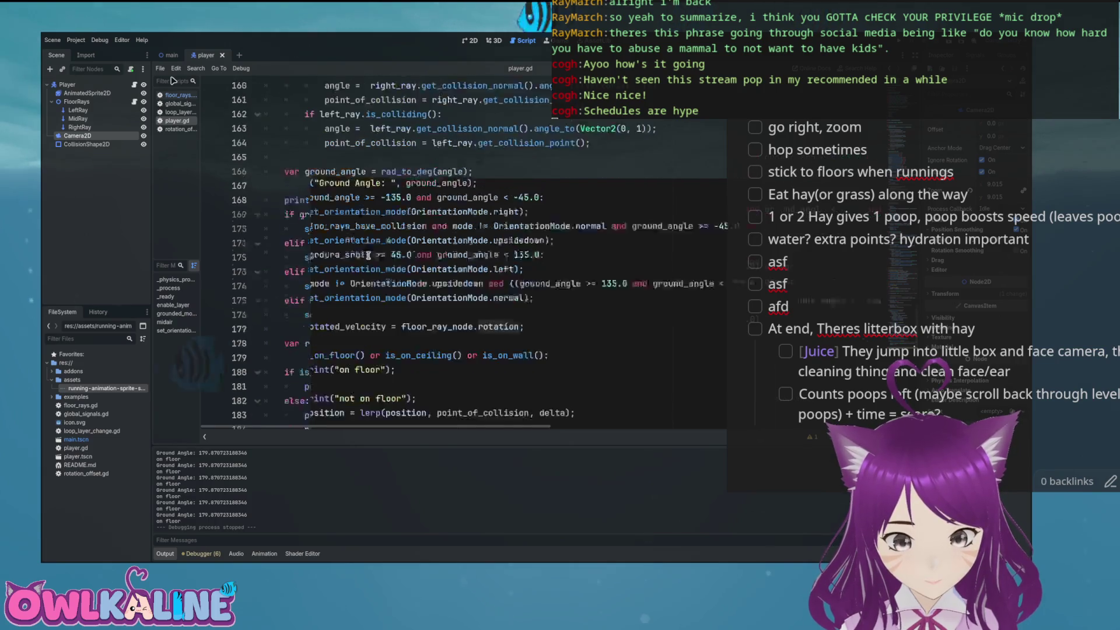
{"action": "scroll", "coordinate": [373, 286], "scroll_direction": "up", "scroll_amount": 4}
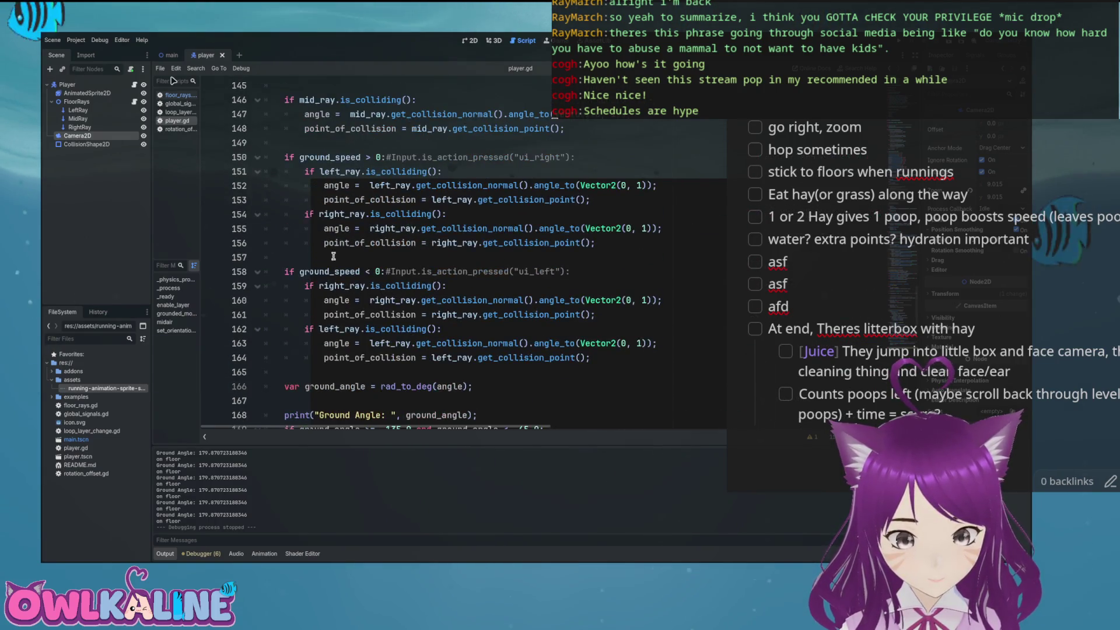
{"action": "scroll", "coordinate": [354, 245], "scroll_direction": "up", "scroll_amount": 3}
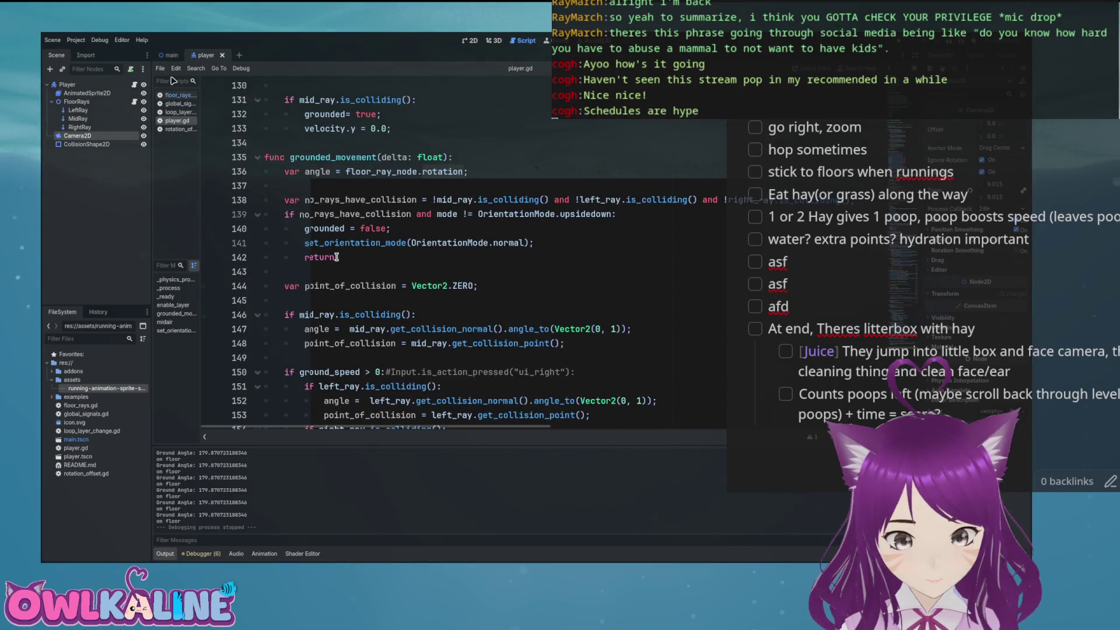
{"action": "left_click", "coordinate": [406, 229]}
{"action": "scroll", "coordinate": [420, 234], "scroll_direction": "up", "scroll_amount": 4}
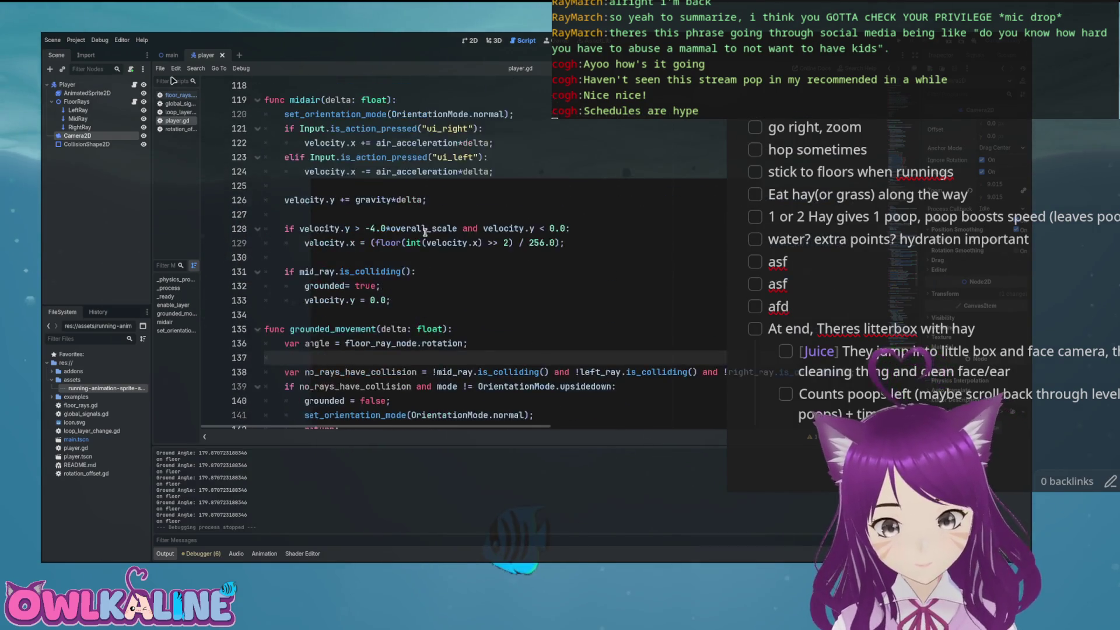
- Search player.gd for top_speed to reach the speed_scale line 115
{"action": "key", "text": "ctrl+f"}
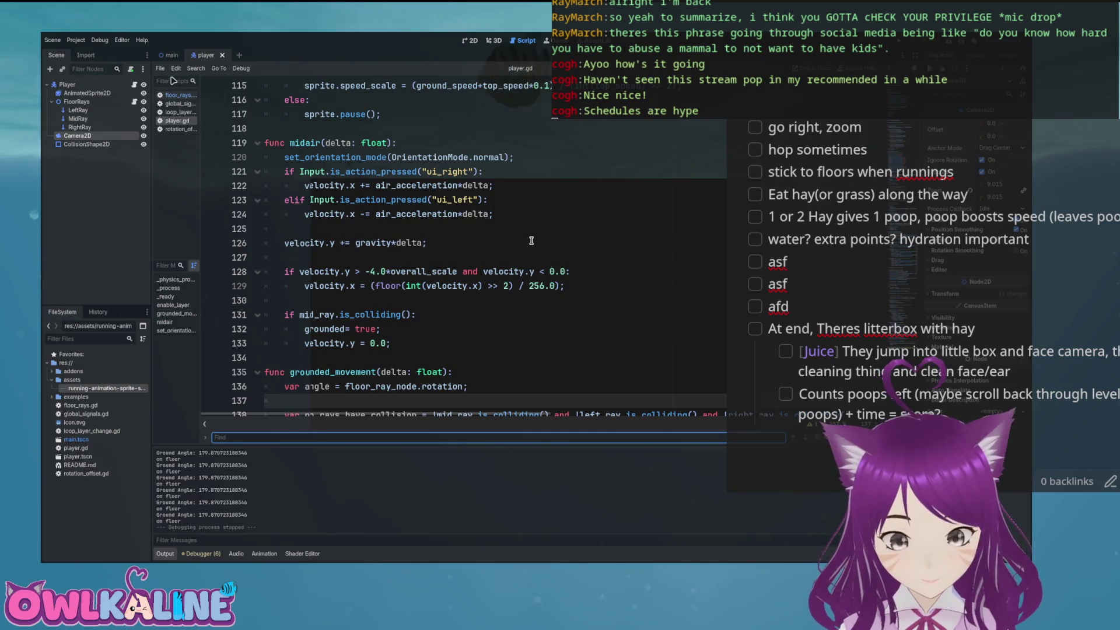
{"action": "type", "text": "animation"}
{"action": "key", "text": "BackSpace"}
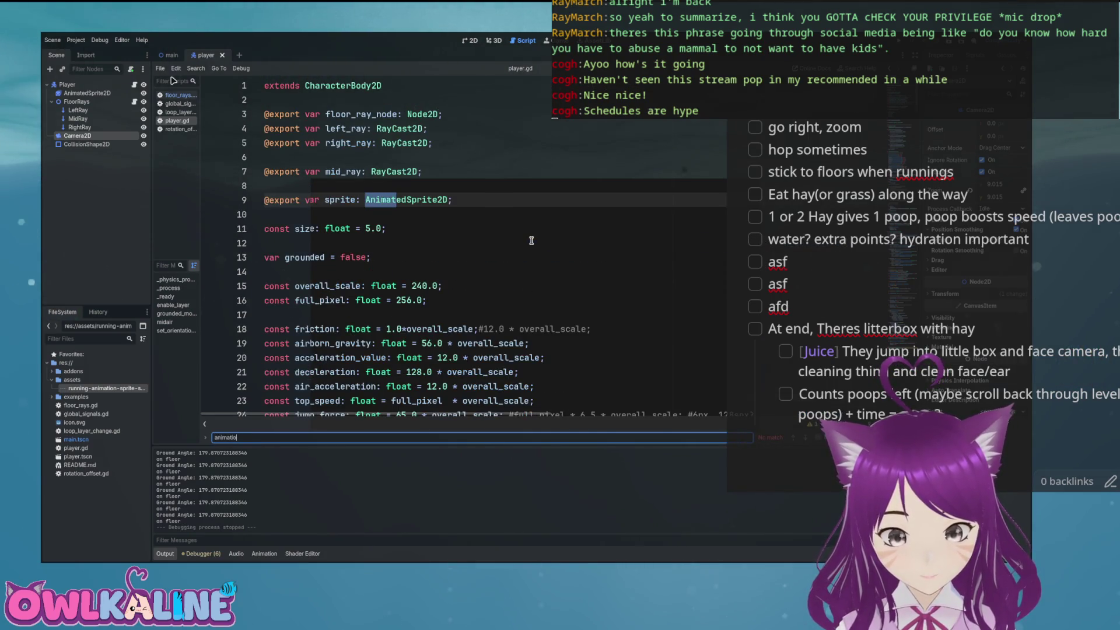
{"action": "key", "text": "BackSpace"}
{"action": "key", "text": "BackSpace"}
{"action": "key", "text": "BackSpace"}
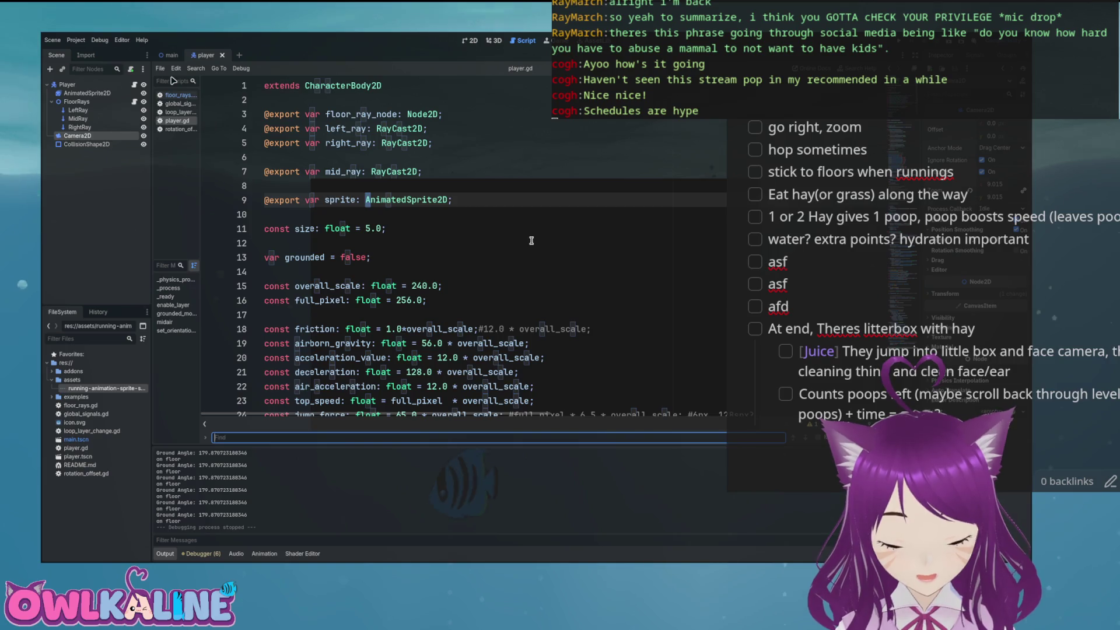
{"action": "type", "text": "top_spee"}
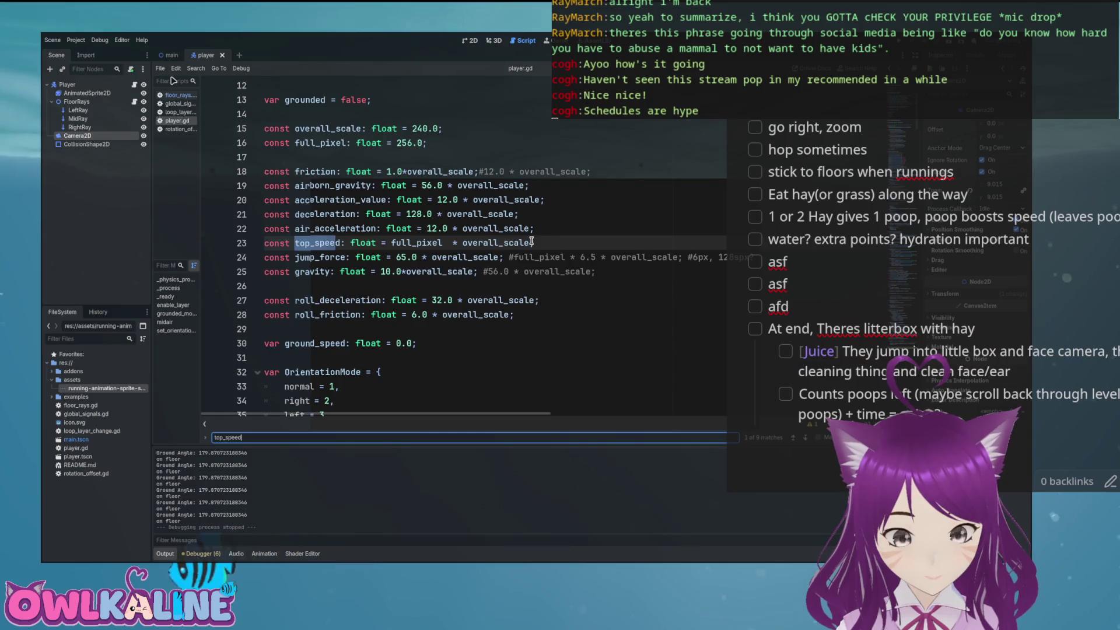
{"action": "type", "text": "d"}
{"action": "key", "text": "Return"}
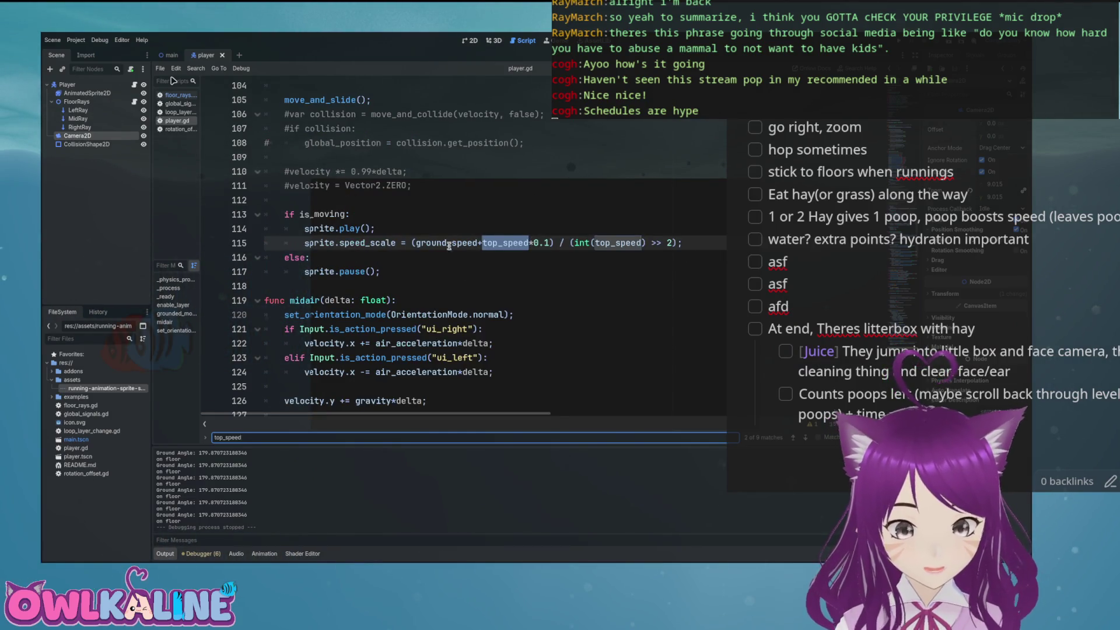
- Wrap ground_speed in abs() within the sprite.speed_scale formula on line 115
{"action": "left_click", "coordinate": [466, 242]}
{"action": "key", "text": "Up"}
{"action": "scroll", "coordinate": [425, 283], "scroll_direction": "up", "scroll_amount": 1}
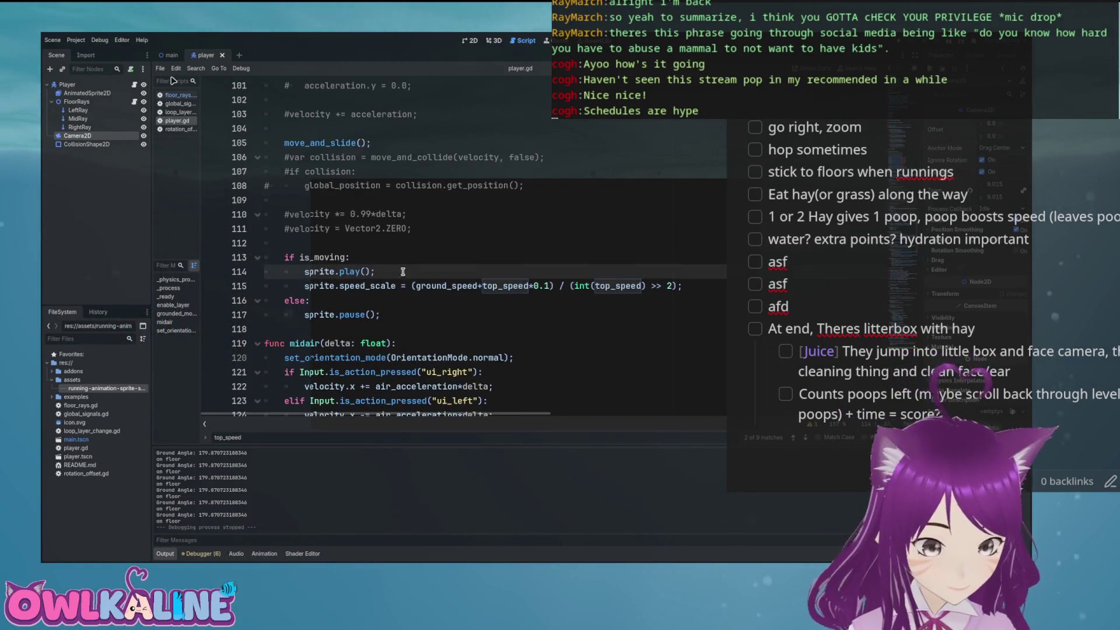
{"action": "left_click", "coordinate": [431, 285]}
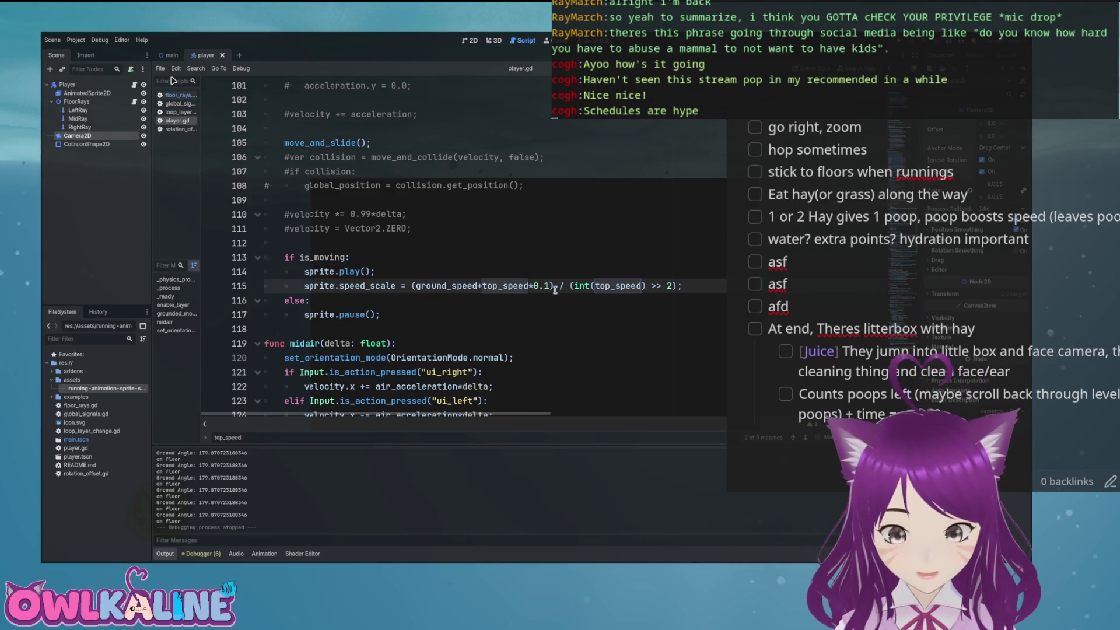
{"action": "left_click", "coordinate": [415, 285]}
{"action": "type", "text": "abs("}
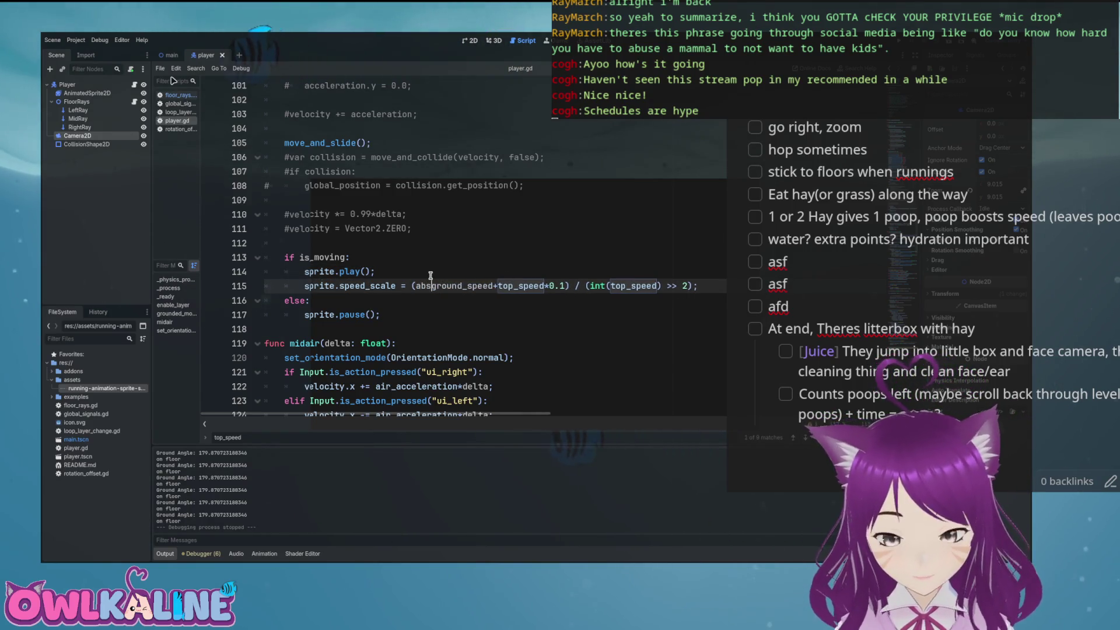
{"action": "key", "text": "Right"}
{"action": "key", "text": "Right"}
{"action": "key", "text": "Right"}
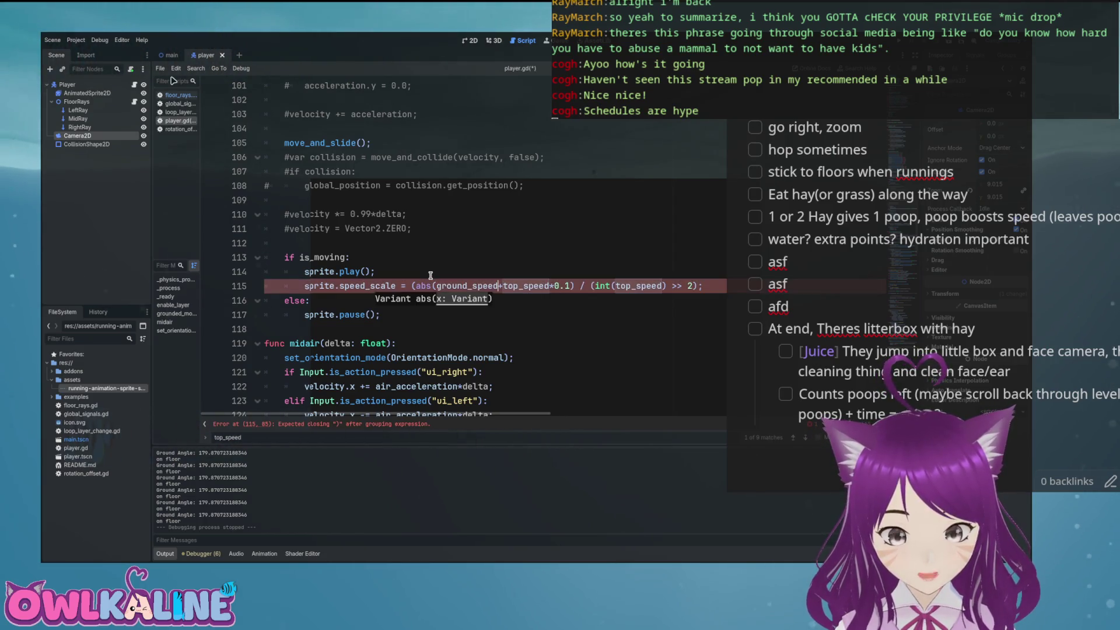
{"action": "type", "text": ")"}
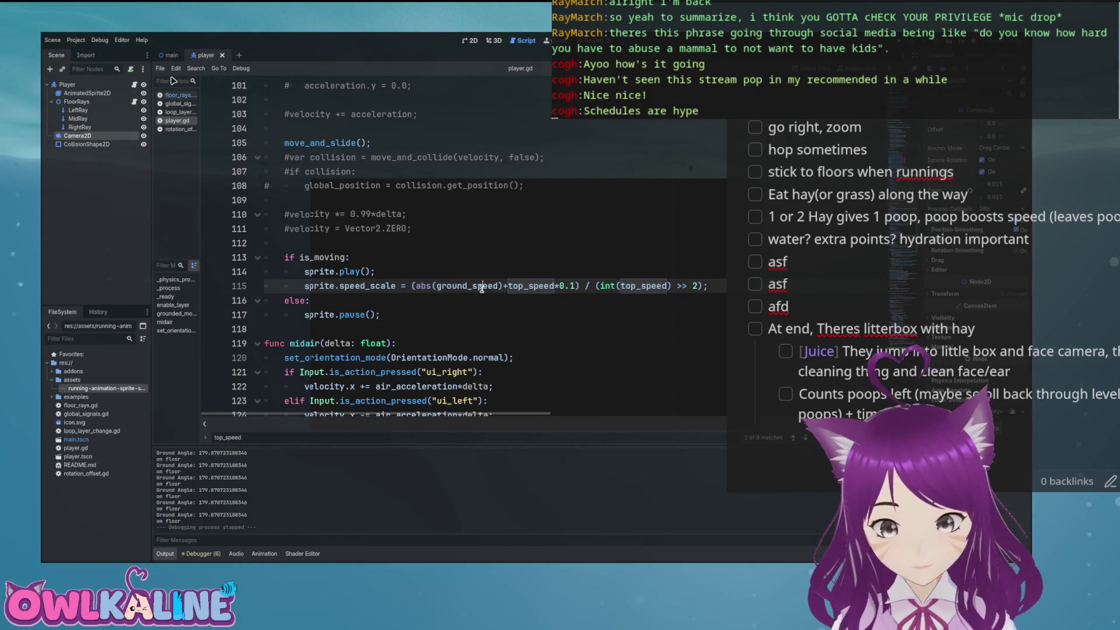
{"action": "key", "text": "F5"}
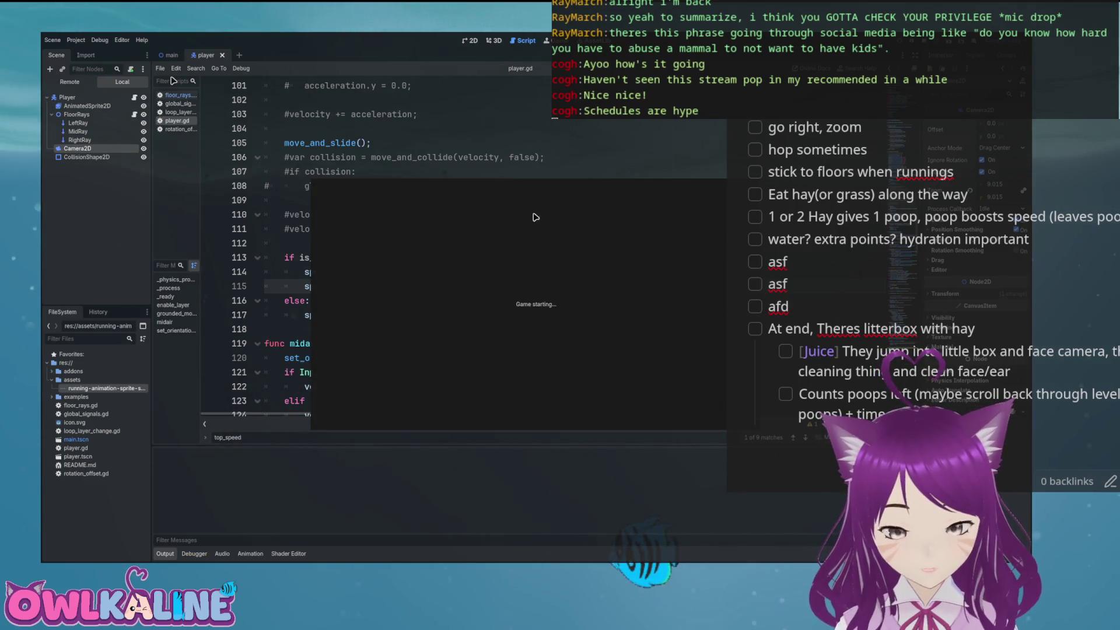
{"action": "key", "text": "Left"}
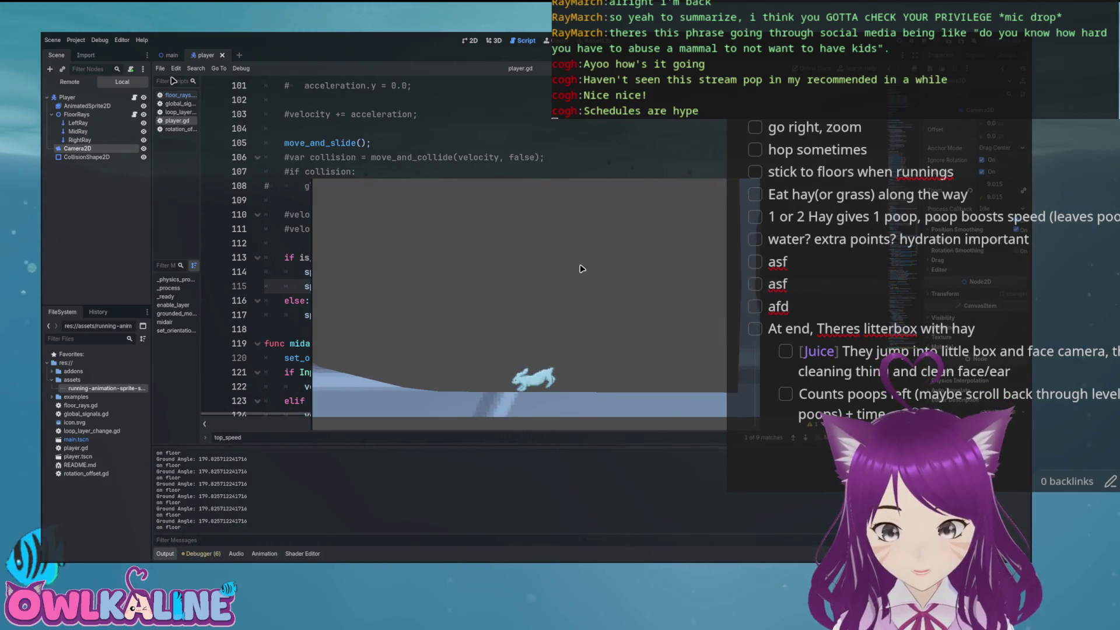
{"action": "key", "text": "Left"}
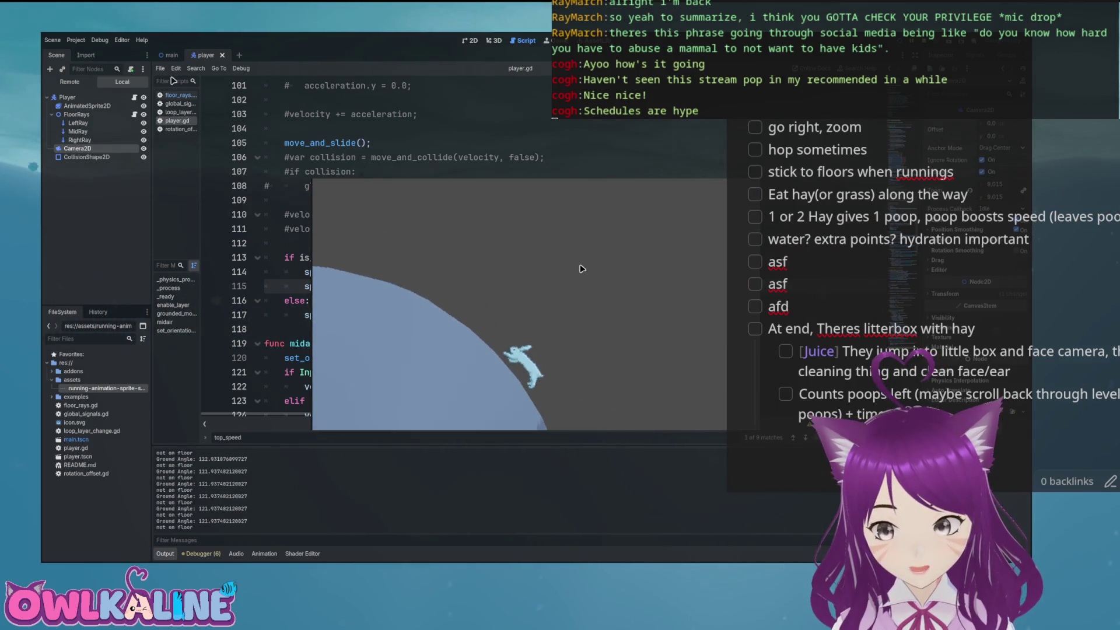
{"action": "key", "text": "Right"}
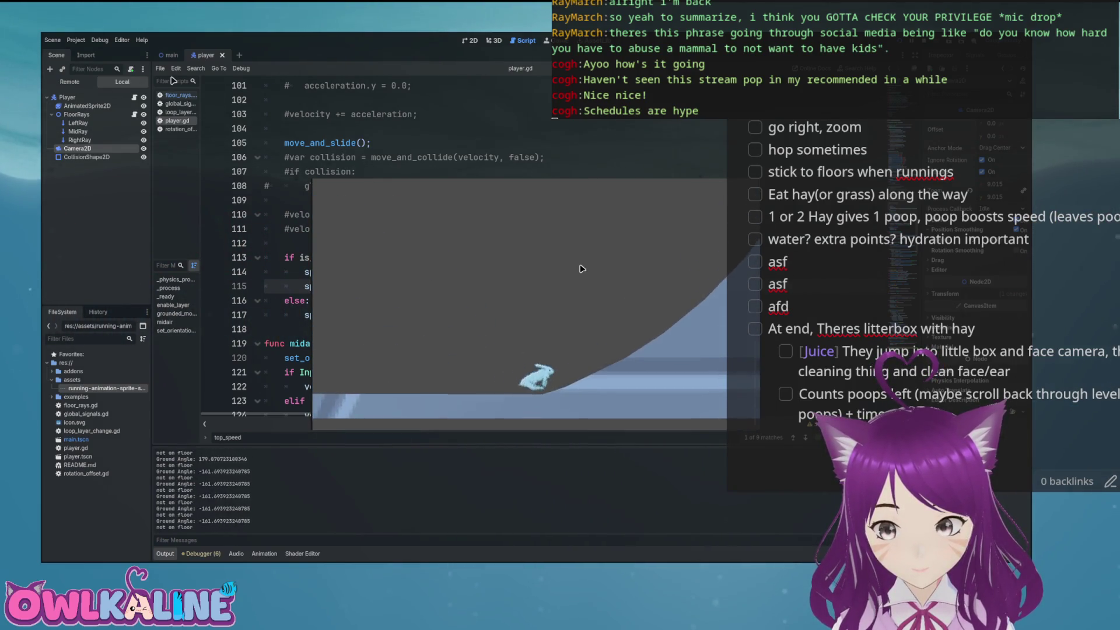
{"action": "key", "text": "Right"}
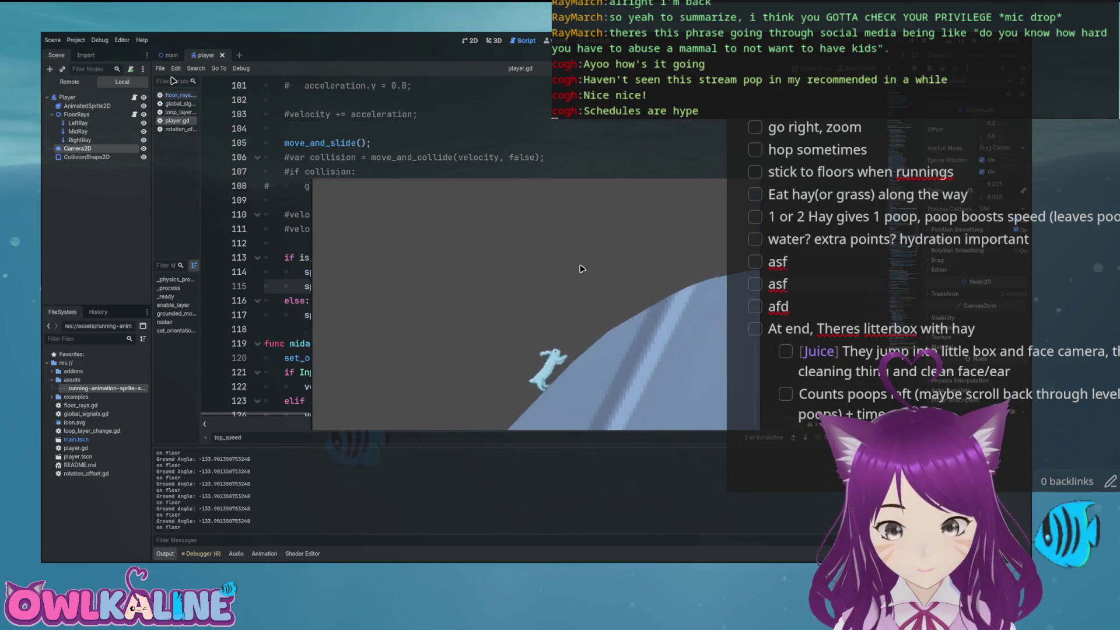
{"action": "key", "text": "Right"}
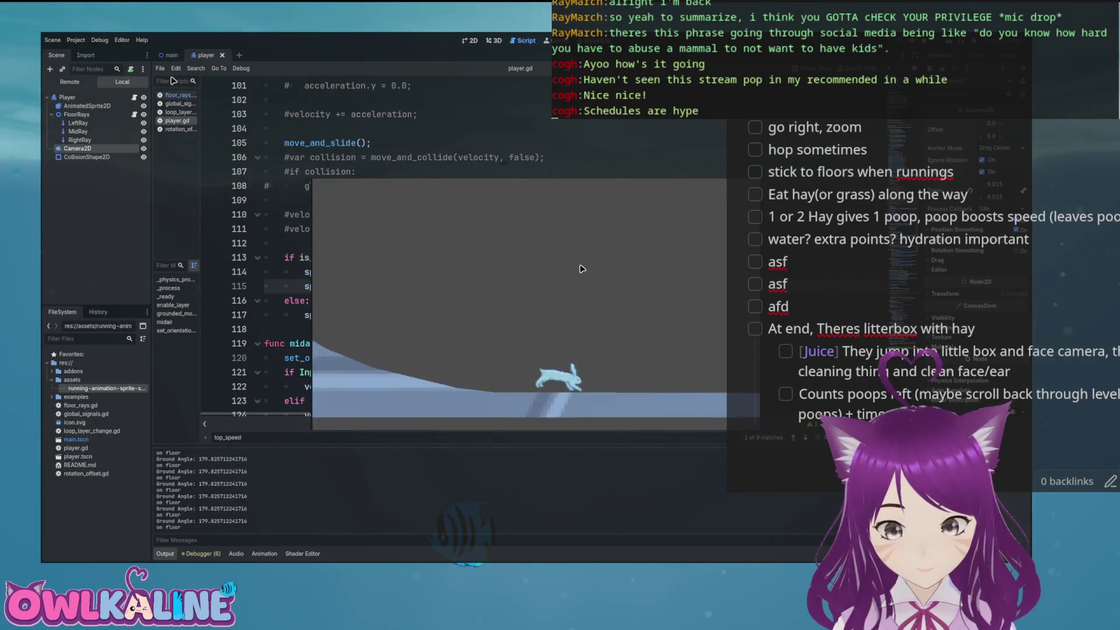
{"action": "key", "text": "Right"}
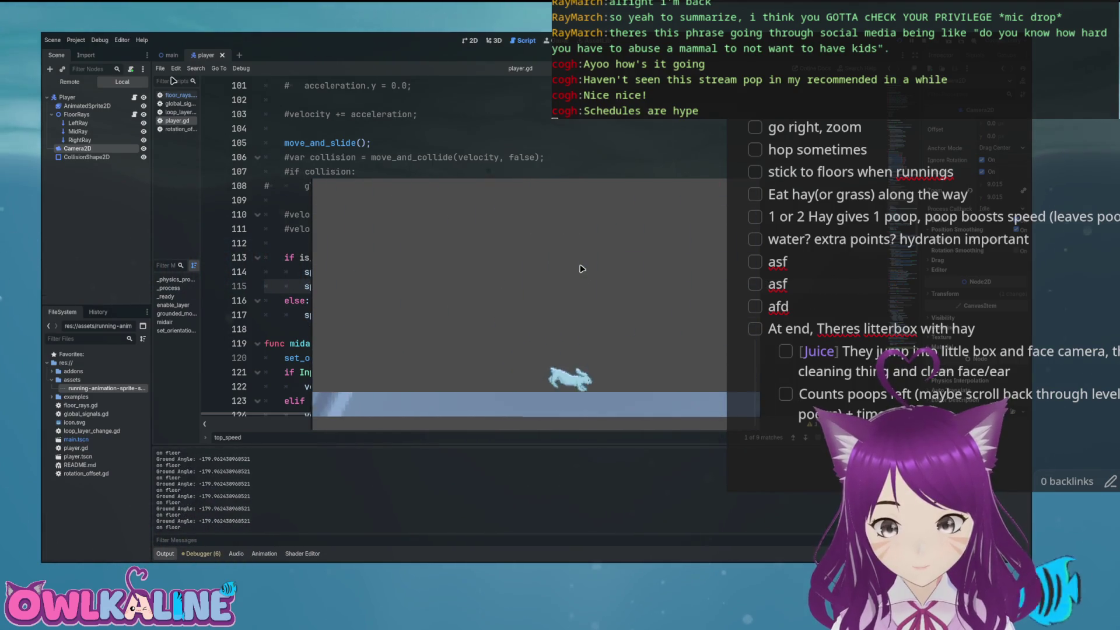
{"action": "key", "text": "Right"}
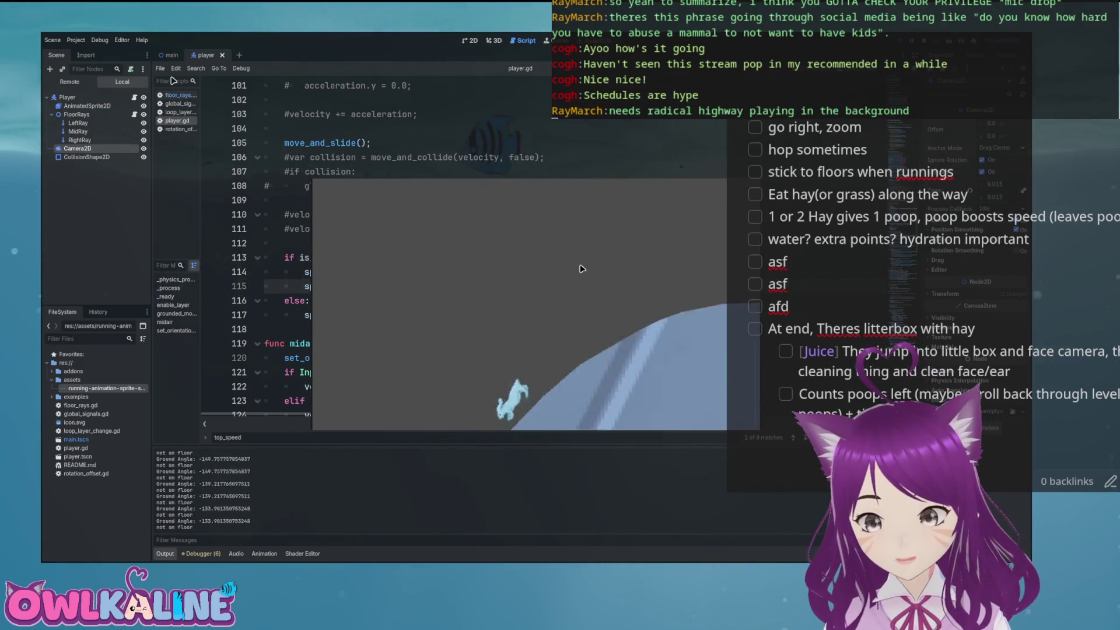
{"action": "key", "text": "F8"}
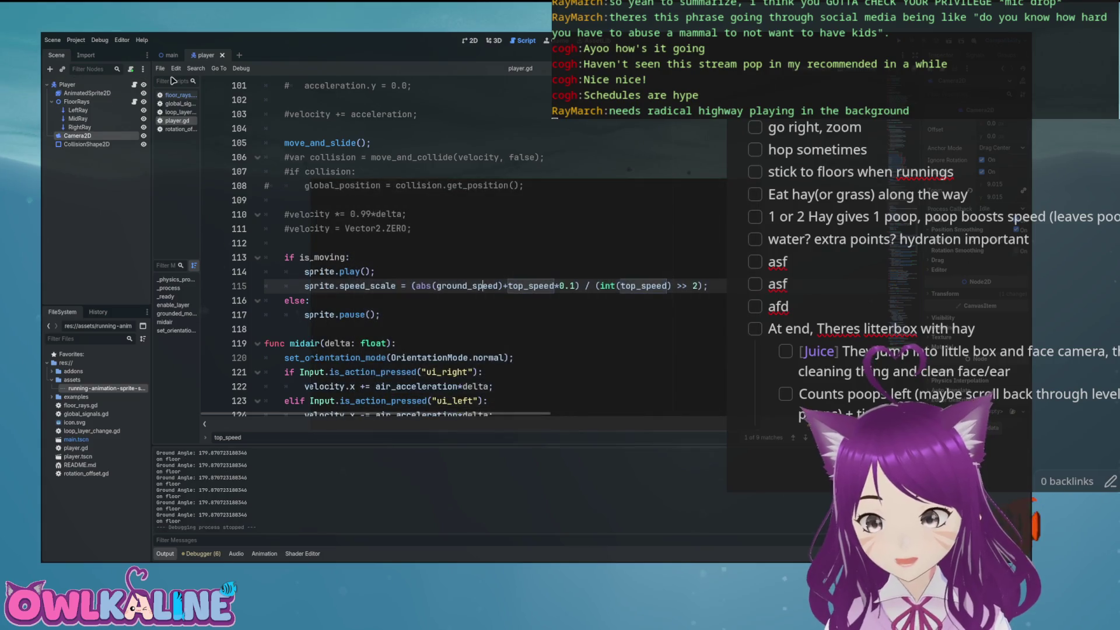
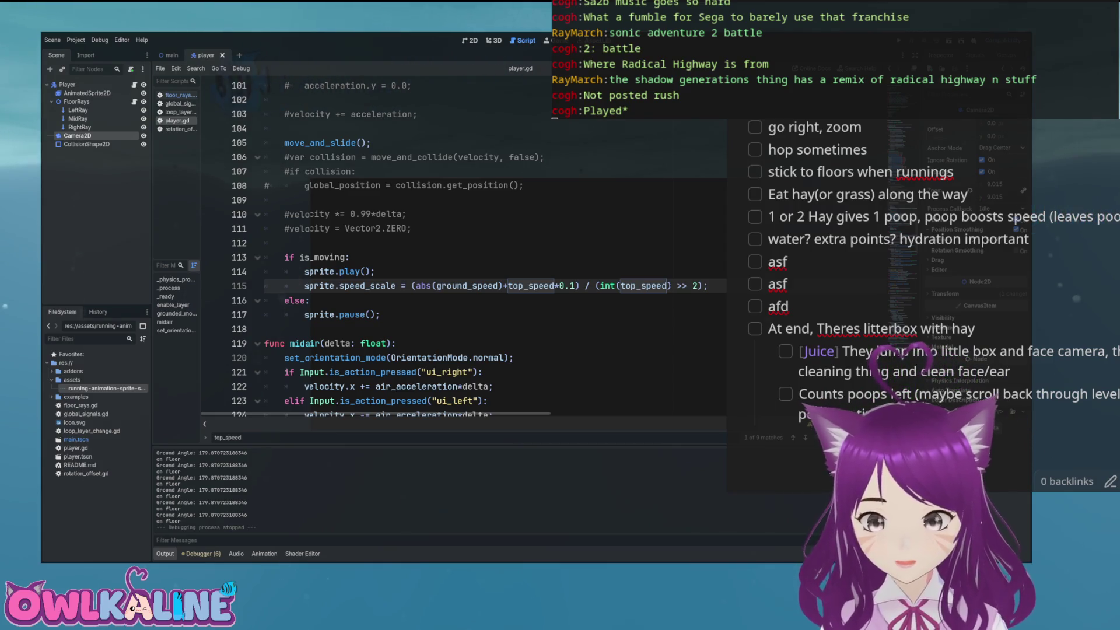
- Switch to the 2D view, open the main level scene, zoom in on the player and run the project
{"action": "key", "text": "ctrl+F1"}
{"action": "scroll", "coordinate": [539, 185], "scroll_direction": "down", "scroll_amount": 2}
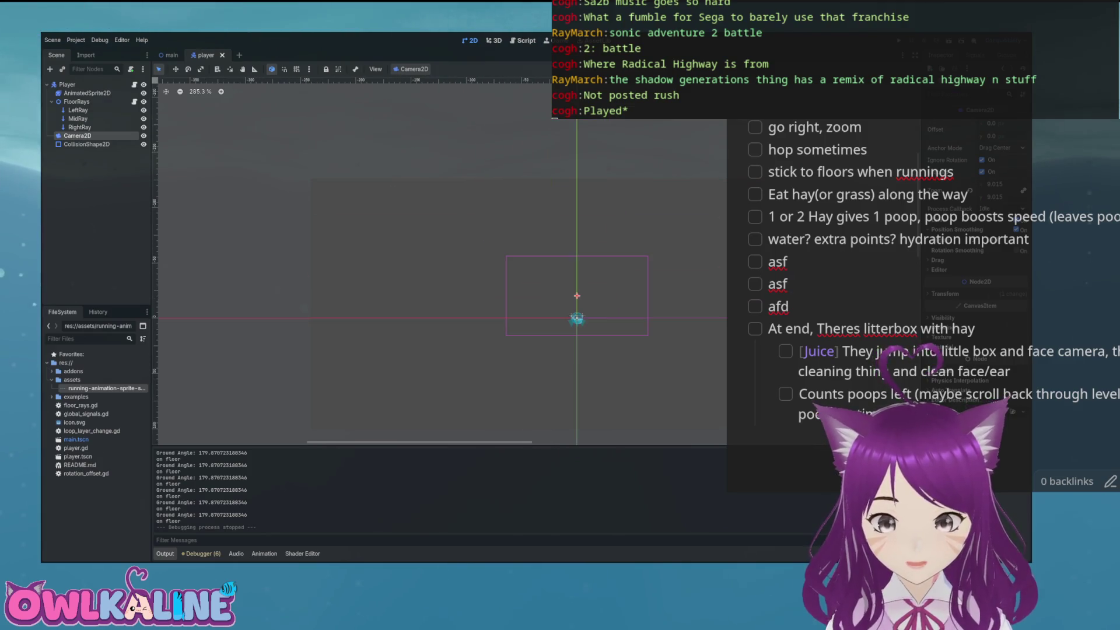
{"action": "left_click", "coordinate": [170, 55]}
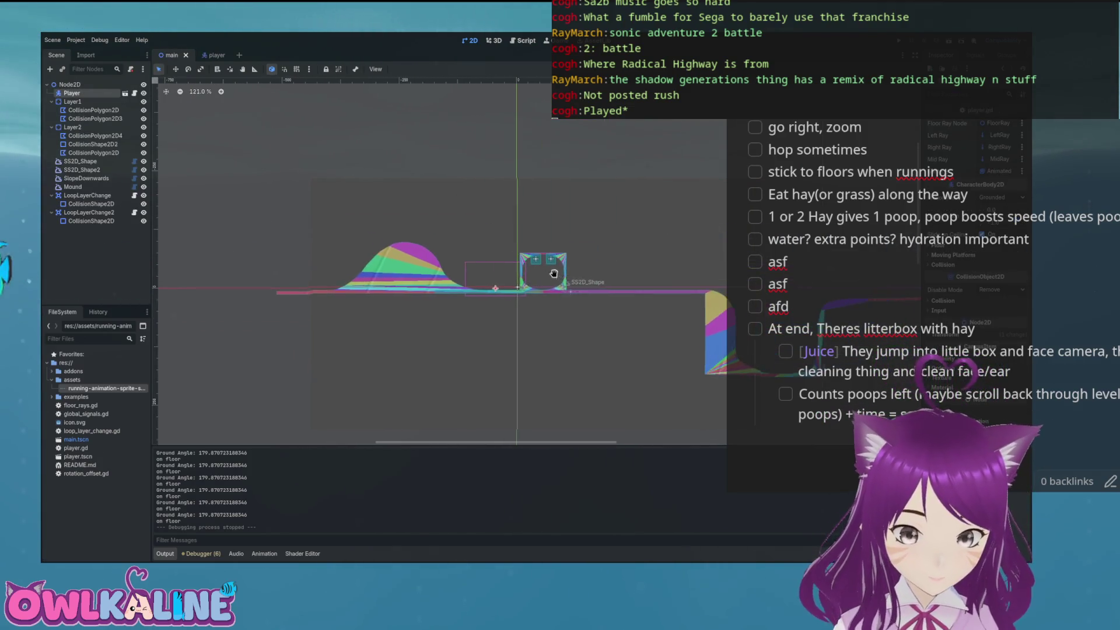
{"action": "scroll", "coordinate": [473, 288], "scroll_direction": "up", "scroll_amount": 1}
{"action": "scroll", "coordinate": [419, 231], "scroll_direction": "up", "scroll_amount": 7}
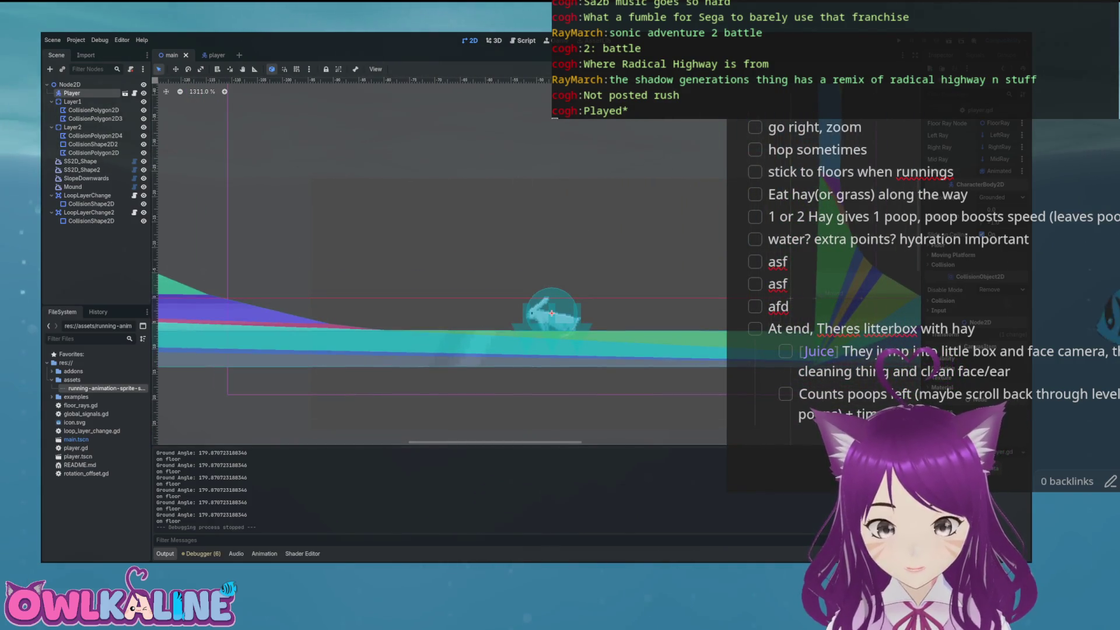
{"action": "scroll", "coordinate": [799, 129], "scroll_direction": "up", "scroll_amount": 1}
{"action": "key", "text": "F5"}
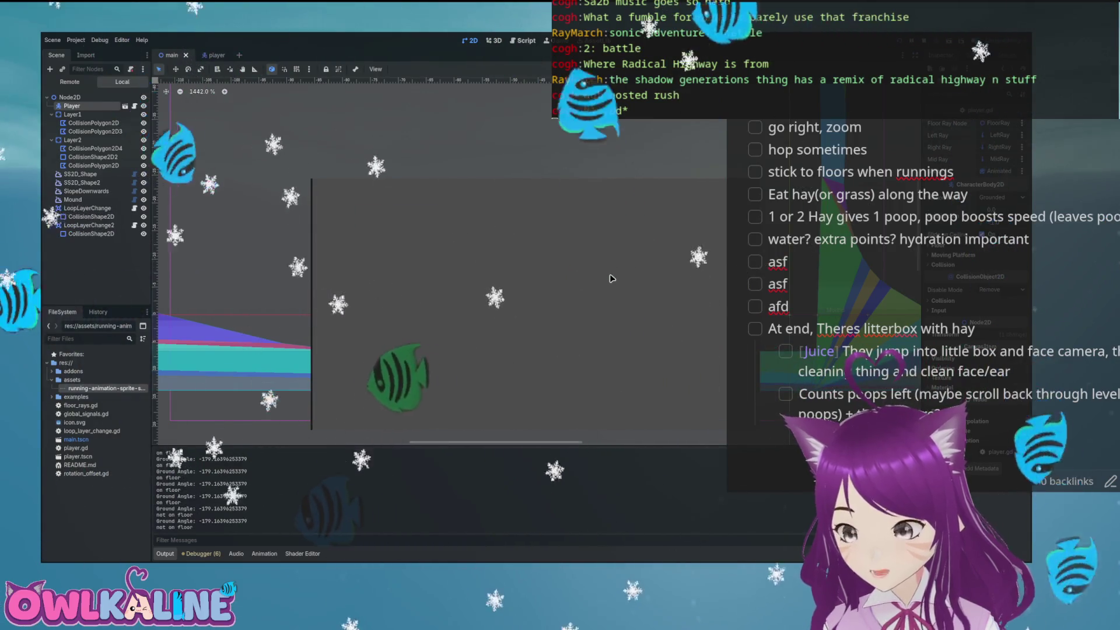
- Stop the game, run it again, and stop the second test run
{"action": "key", "text": "F8"}
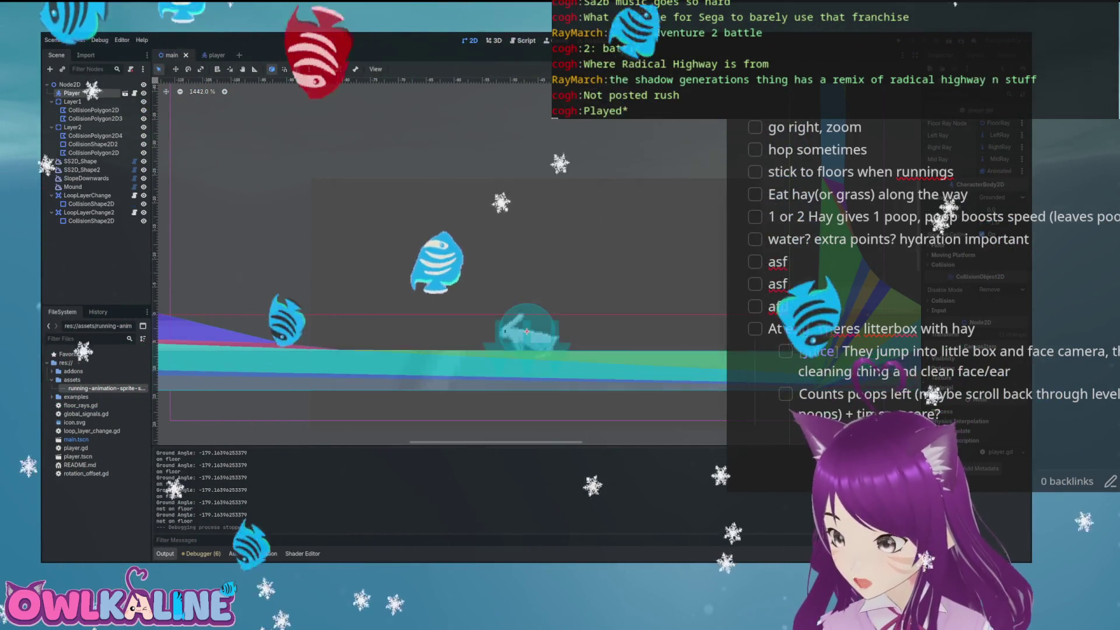
{"action": "key", "text": "F5"}
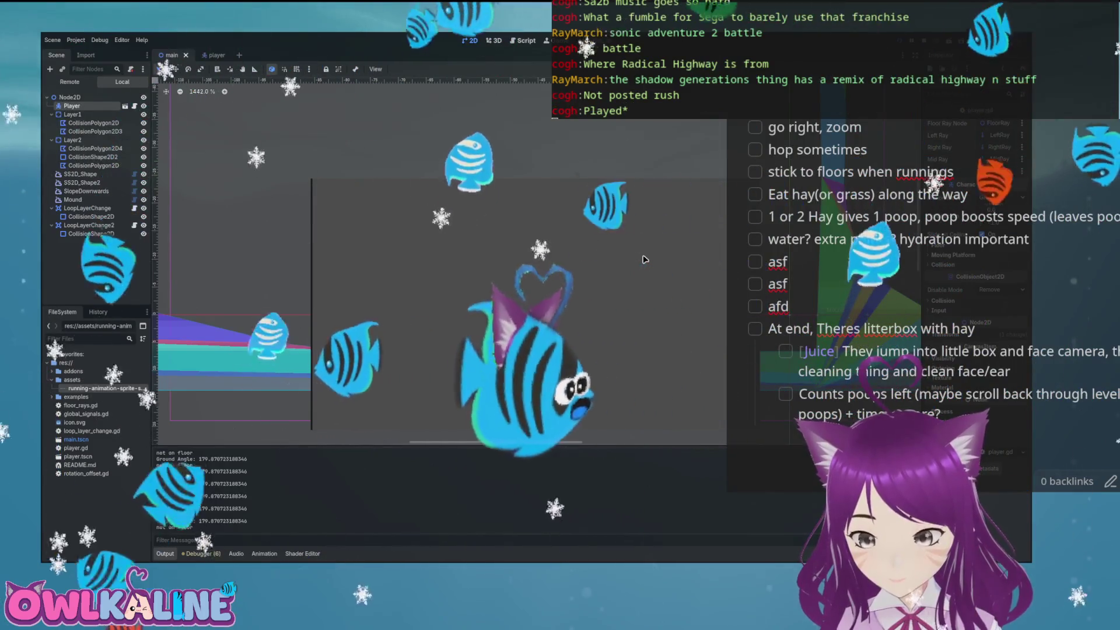
{"action": "key", "text": "F8"}
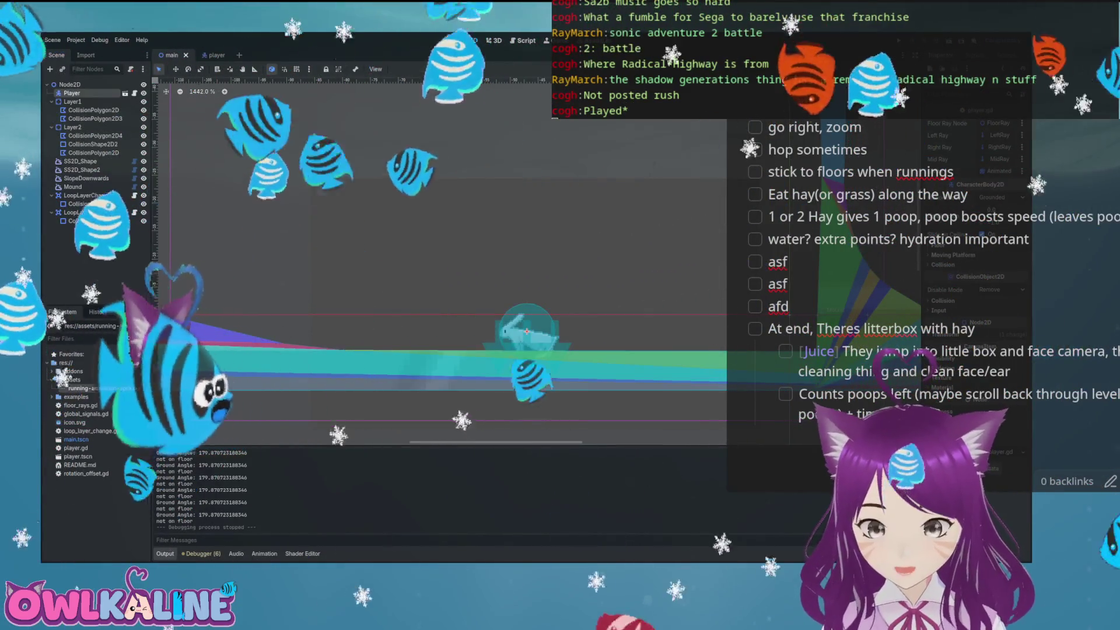
- Toggle a scene node's visibility off and back on, then bring up the player.gd code
{"action": "left_click", "coordinate": [143, 93]}
{"action": "left_click", "coordinate": [144, 93]}
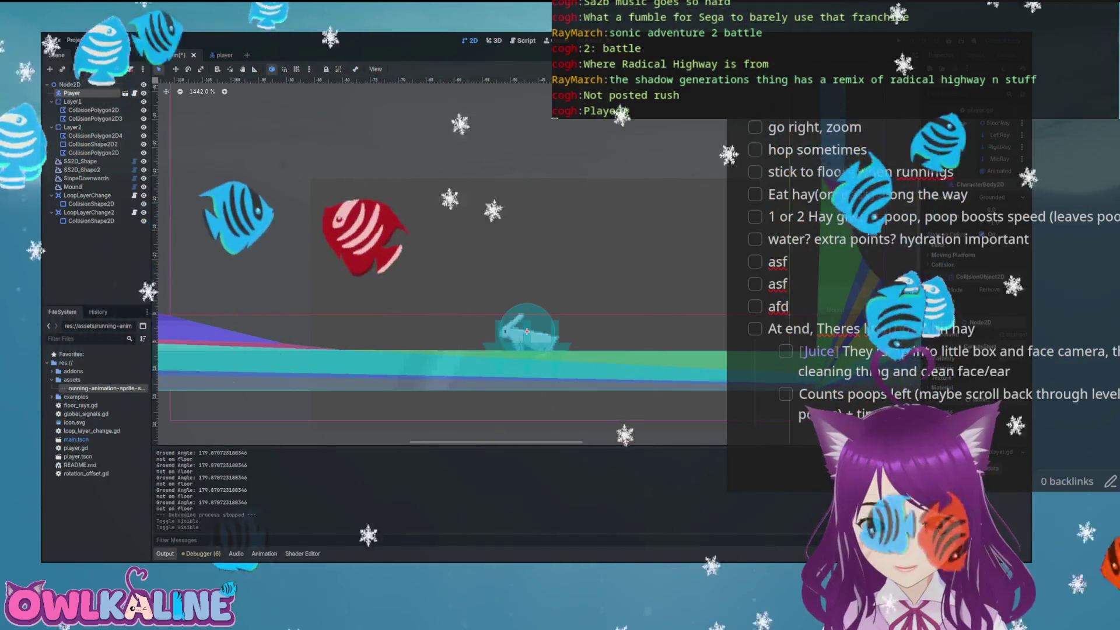
{"action": "key", "text": "ctrl+F3"}
{"action": "scroll", "coordinate": [409, 245], "scroll_direction": "down", "scroll_amount": 8}
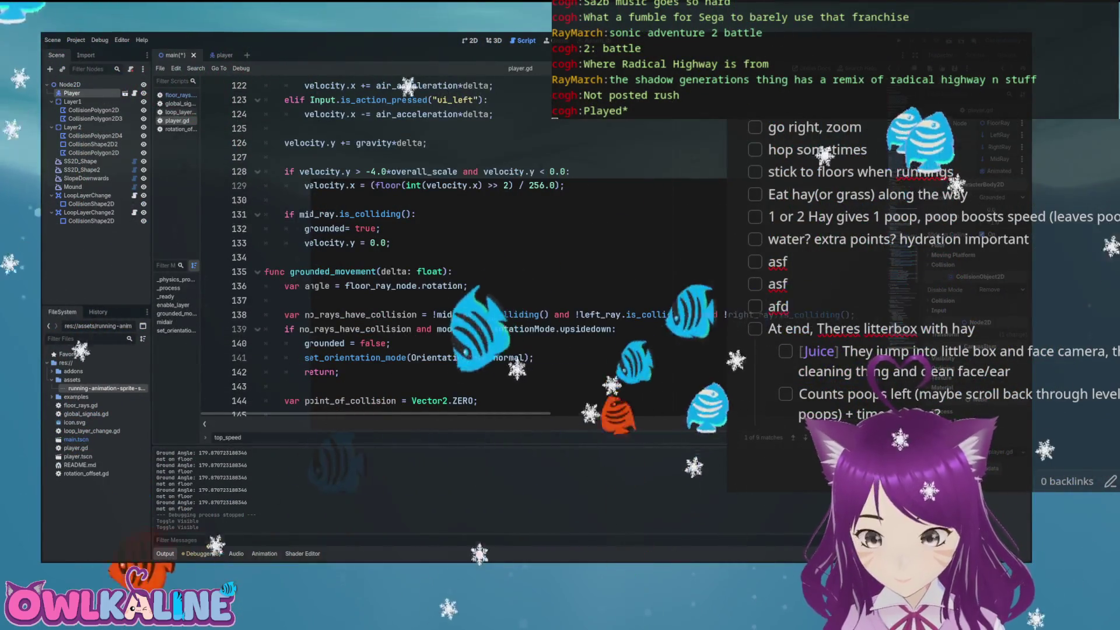
- Insert a print() line above move_and_slide() in player.gd, then undo it
{"action": "scroll", "coordinate": [449, 262], "scroll_direction": "up", "scroll_amount": 3}
{"action": "left_click", "coordinate": [450, 262]}
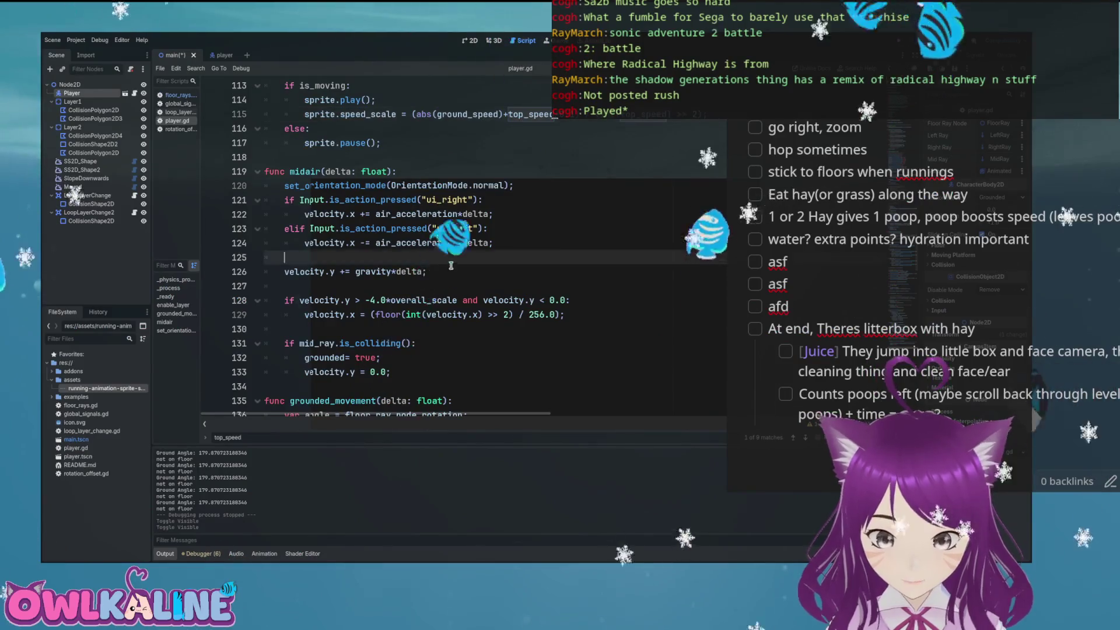
{"action": "key", "text": "Down"}
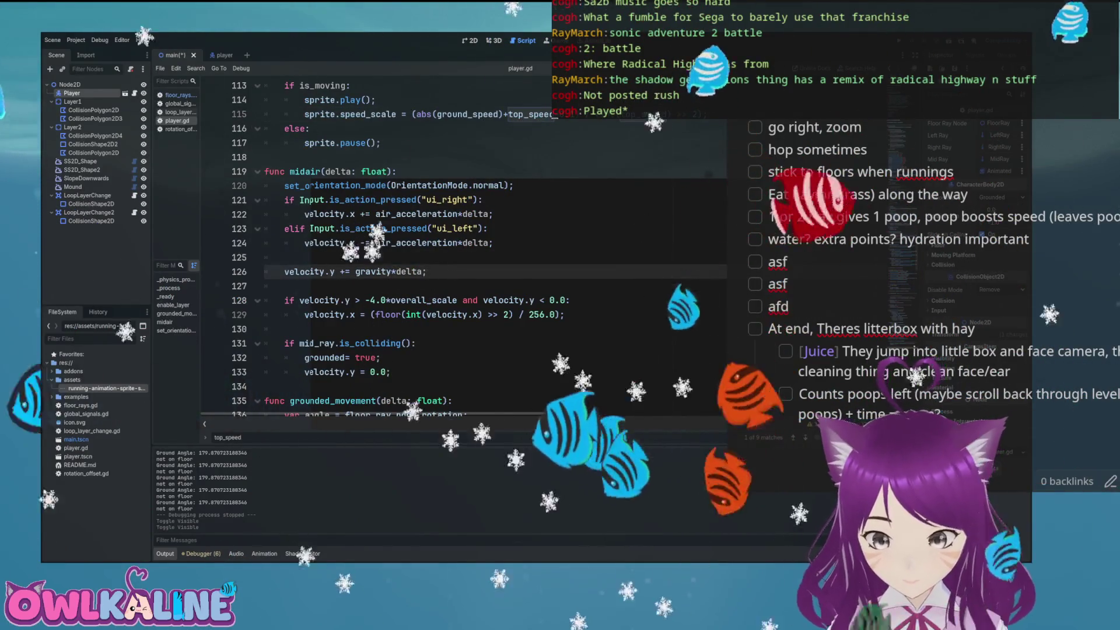
{"action": "scroll", "coordinate": [378, 191], "scroll_direction": "up", "scroll_amount": 4}
{"action": "scroll", "coordinate": [377, 191], "scroll_direction": "up", "scroll_amount": 5}
{"action": "scroll", "coordinate": [378, 191], "scroll_direction": "down", "scroll_amount": 6}
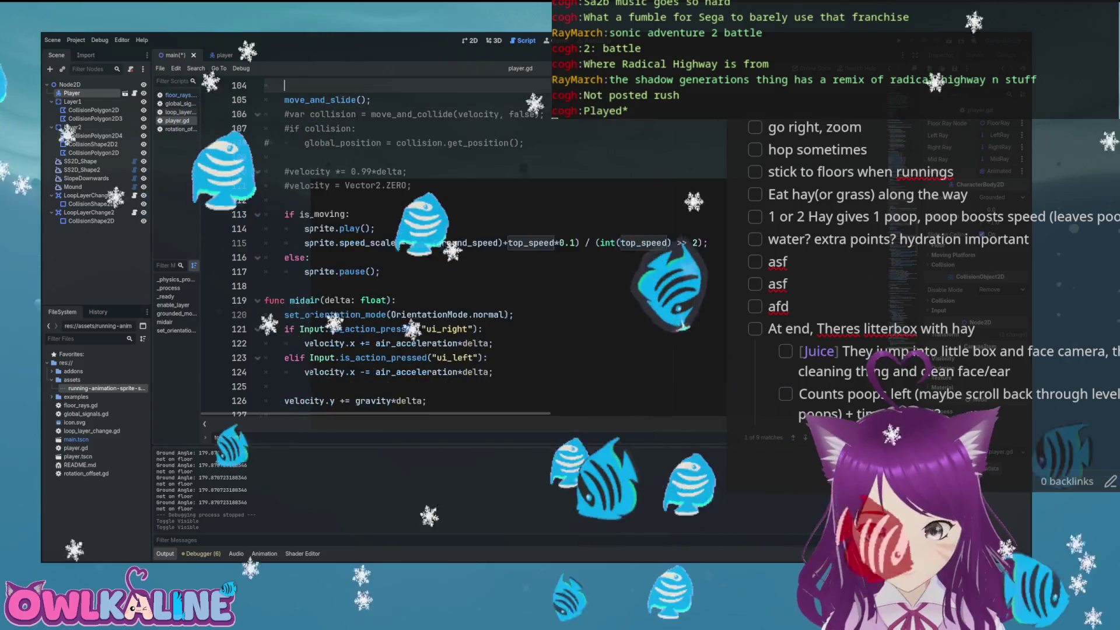
{"action": "scroll", "coordinate": [408, 233], "scroll_direction": "up", "scroll_amount": 1}
{"action": "key", "text": "Return"}
{"action": "type", "text": "o"}
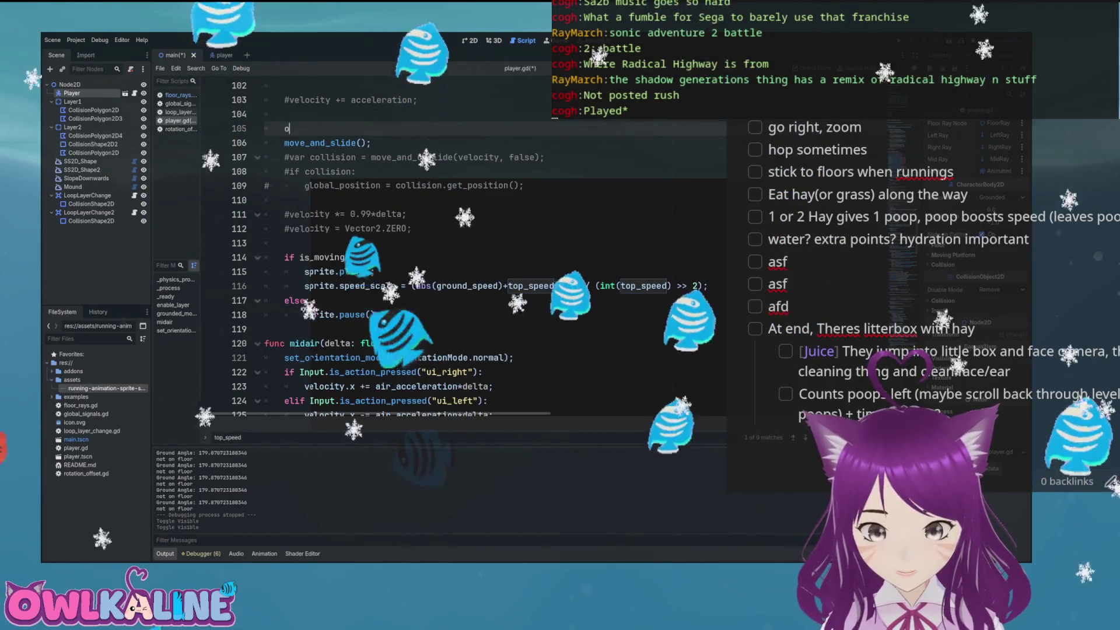
{"action": "key", "text": "BackSpace"}
{"action": "type", "text": "print("}
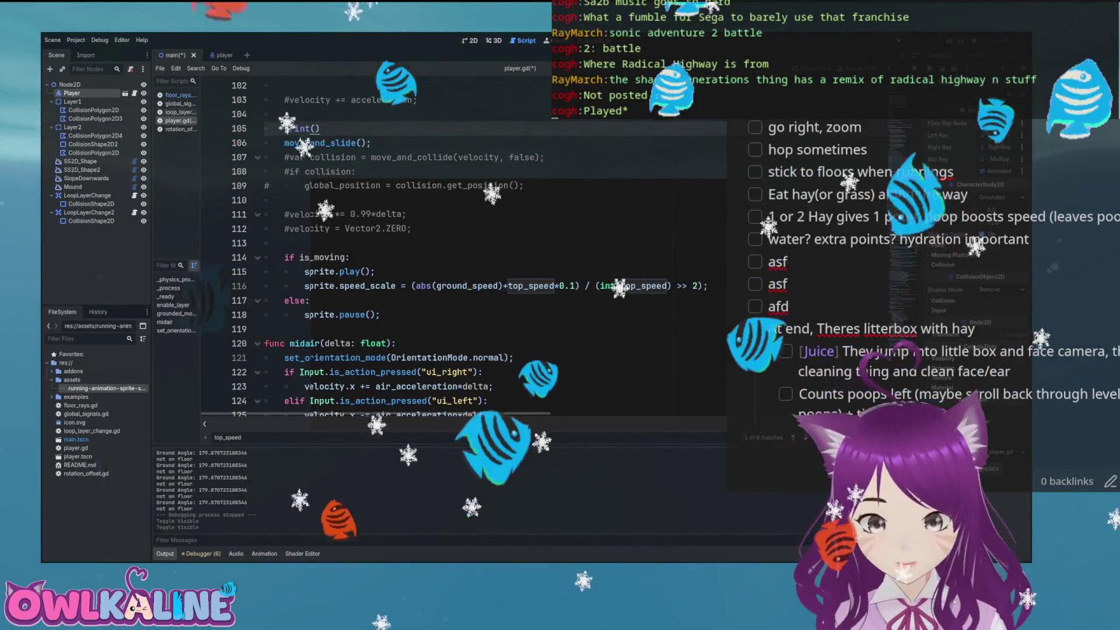
{"action": "key", "text": "ctrl+z"}
{"action": "key", "text": "ctrl+z"}
{"action": "key", "text": "ctrl+z"}
- Return to the main level's 2D viewport
{"action": "scroll", "coordinate": [408, 233], "scroll_direction": "up", "scroll_amount": 6}
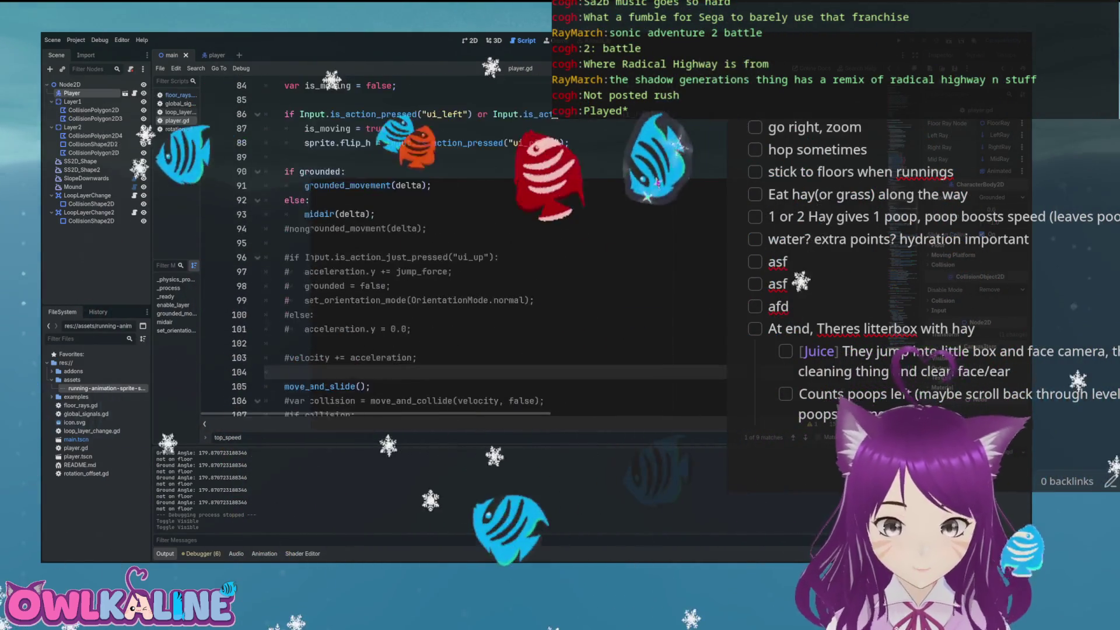
{"action": "key", "text": "ctrl+F1"}
{"action": "scroll", "coordinate": [463, 242], "scroll_direction": "up", "scroll_amount": 5}
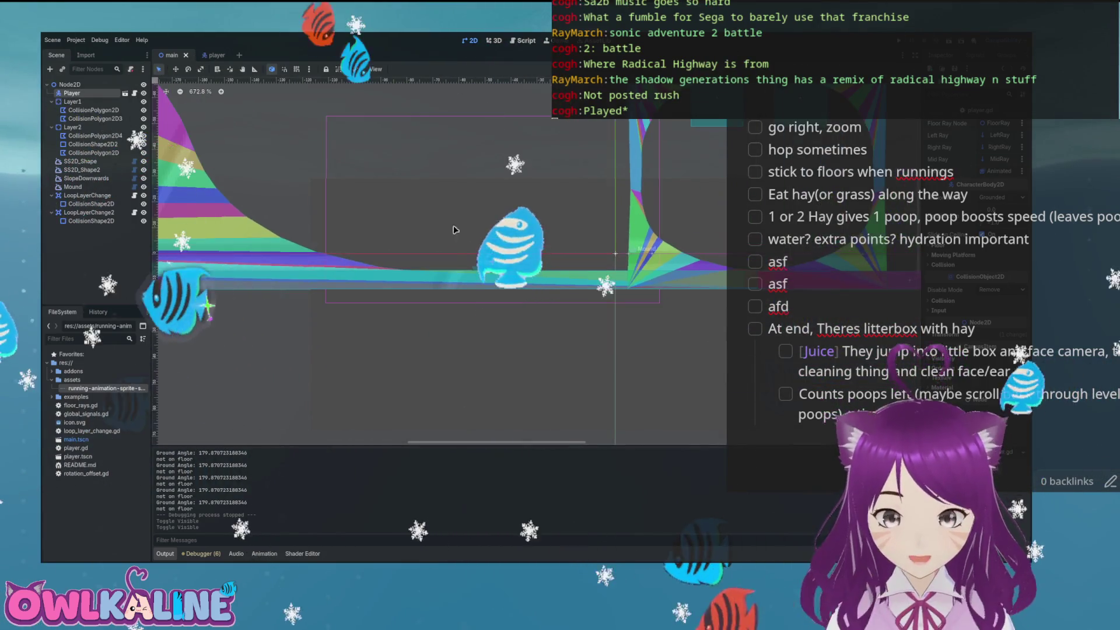
- Collapse Layer1, switch to the player scene, zoom in, and pick Control in Create New Node
{"action": "scroll", "coordinate": [464, 242], "scroll_direction": "down", "scroll_amount": 3}
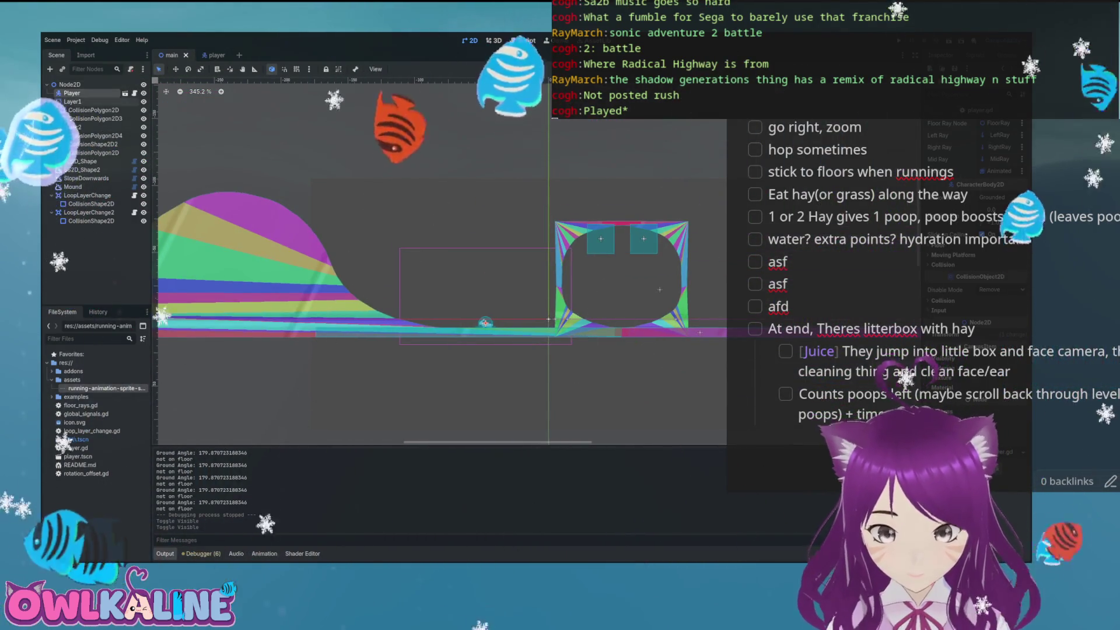
{"action": "left_click", "coordinate": [52, 102]}
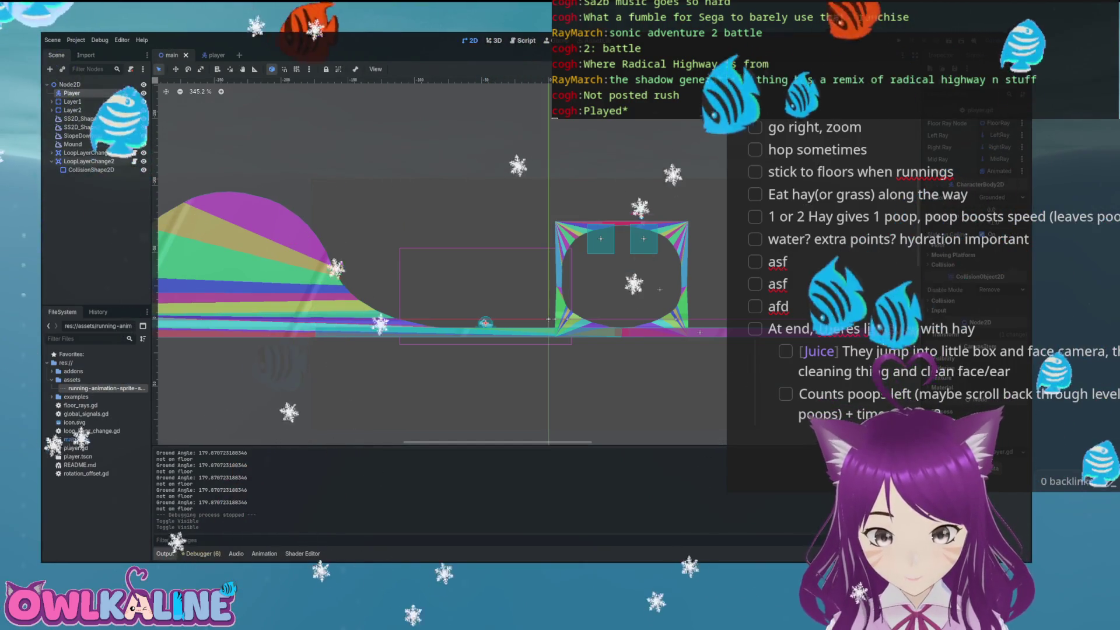
{"action": "left_click", "coordinate": [209, 55]}
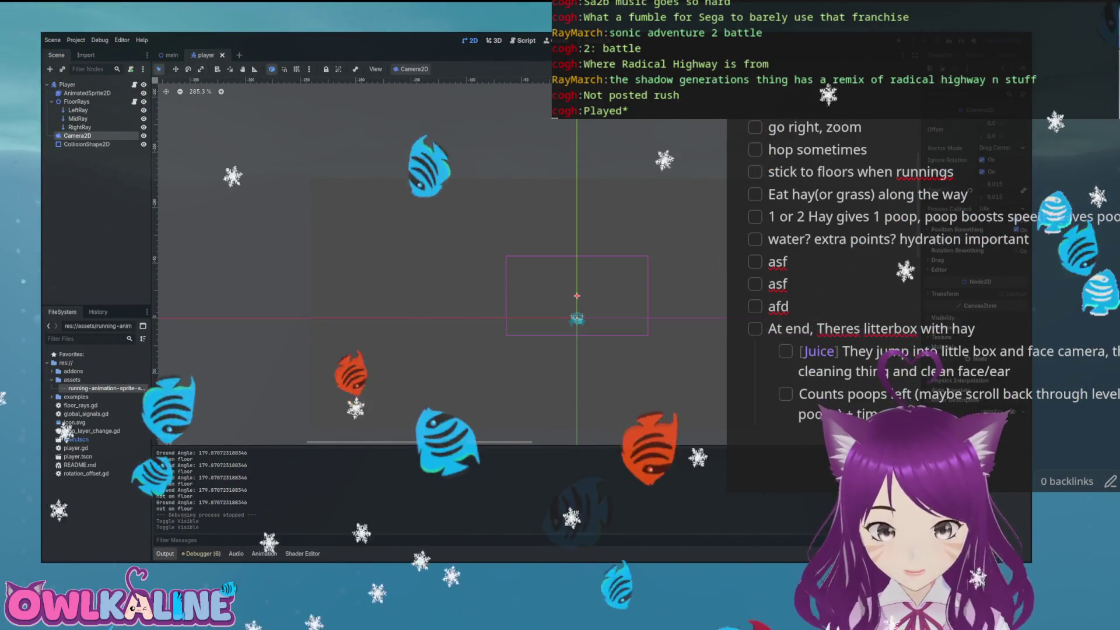
{"action": "scroll", "coordinate": [623, 291], "scroll_direction": "up", "scroll_amount": 6}
{"action": "scroll", "coordinate": [531, 282], "scroll_direction": "down", "scroll_amount": 2}
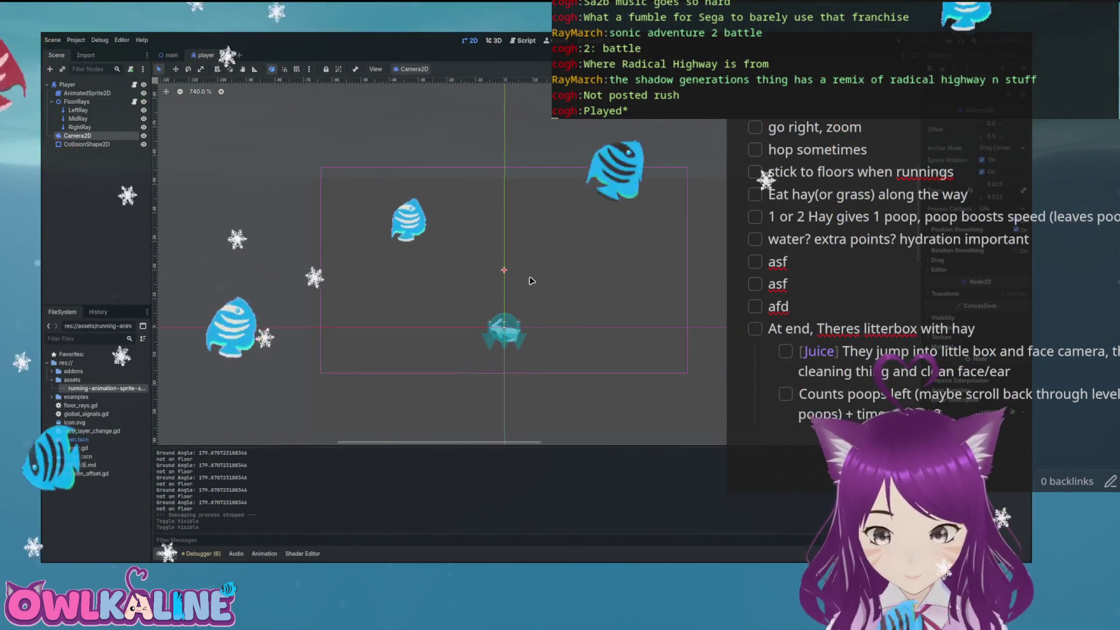
{"action": "scroll", "coordinate": [513, 281], "scroll_direction": "up", "scroll_amount": 1}
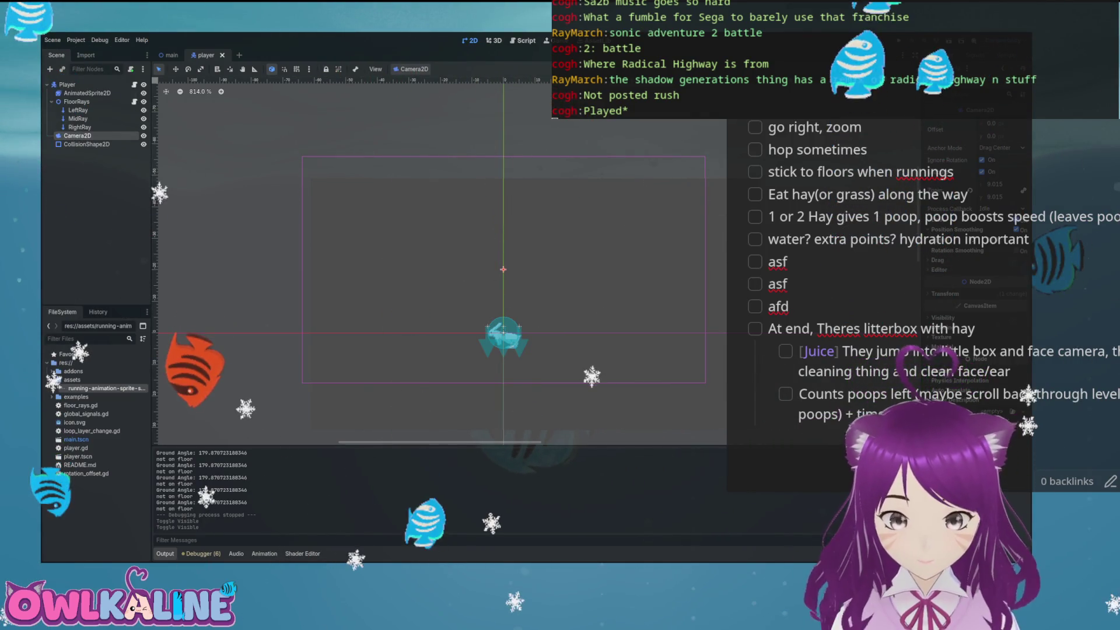
{"action": "key", "text": "ctrl+a"}
{"action": "left_click", "coordinate": [443, 226]}
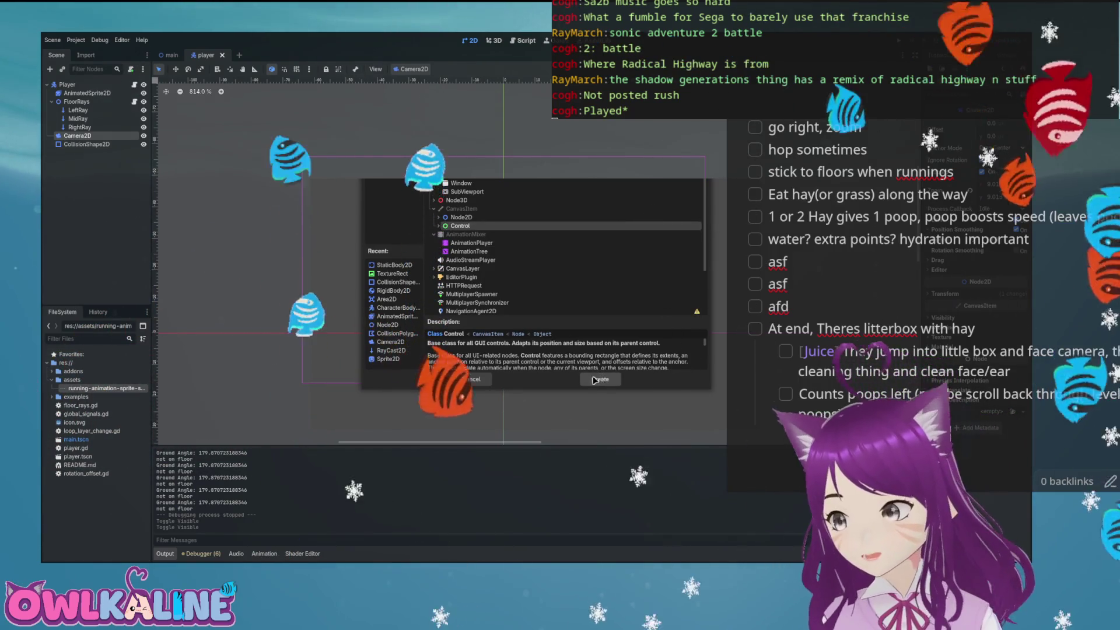
- Cancel the dialog, return to the main level, and add a CanvasLayer under the root Node2D
{"action": "key", "text": "Escape"}
{"action": "left_click", "coordinate": [169, 54]}
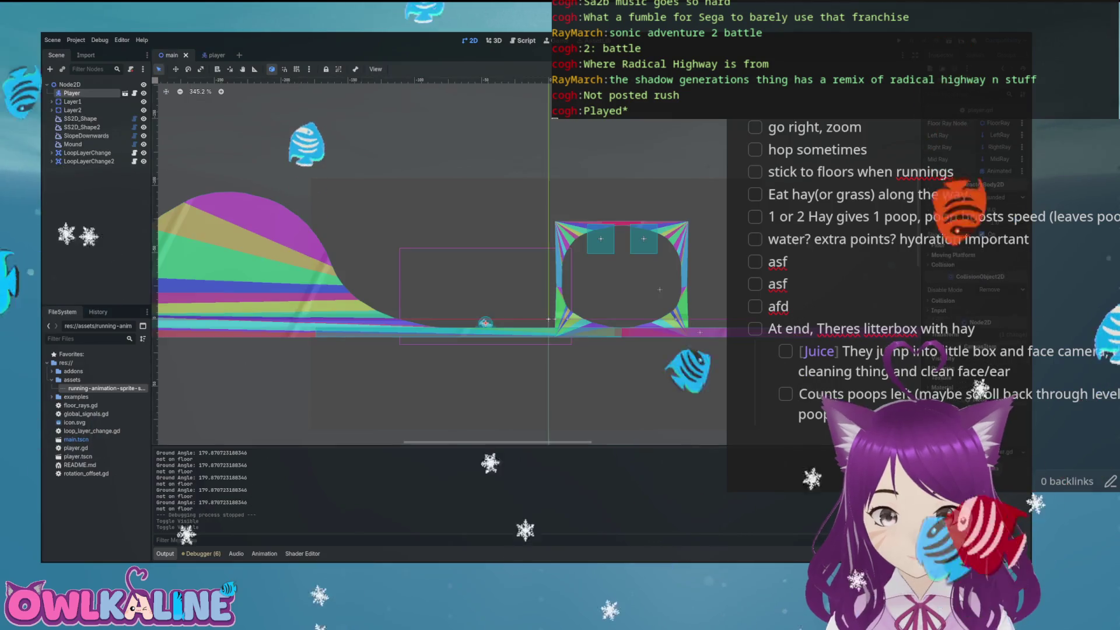
{"action": "left_click", "coordinate": [70, 84]}
{"action": "key", "text": "ctrl+a"}
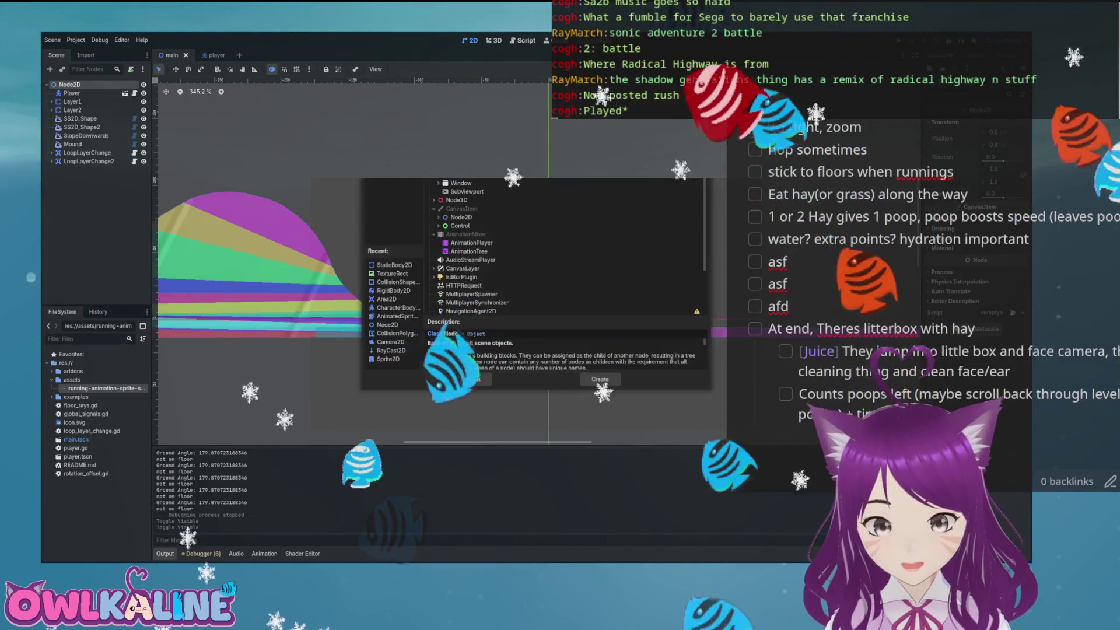
{"action": "type", "text": "canvas"}
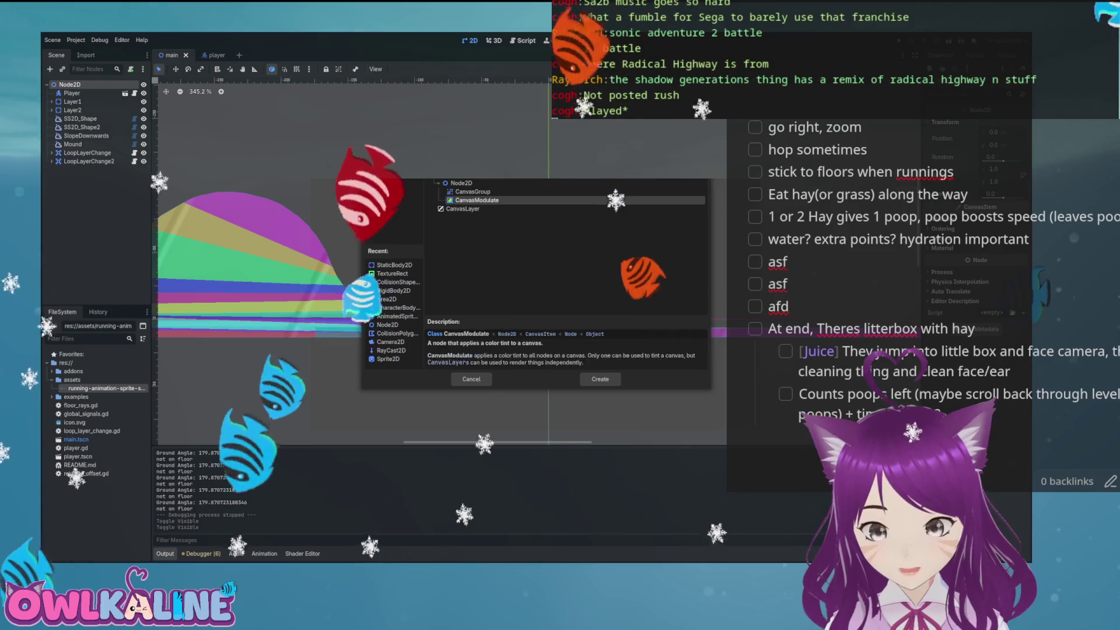
{"action": "key", "text": "Return"}
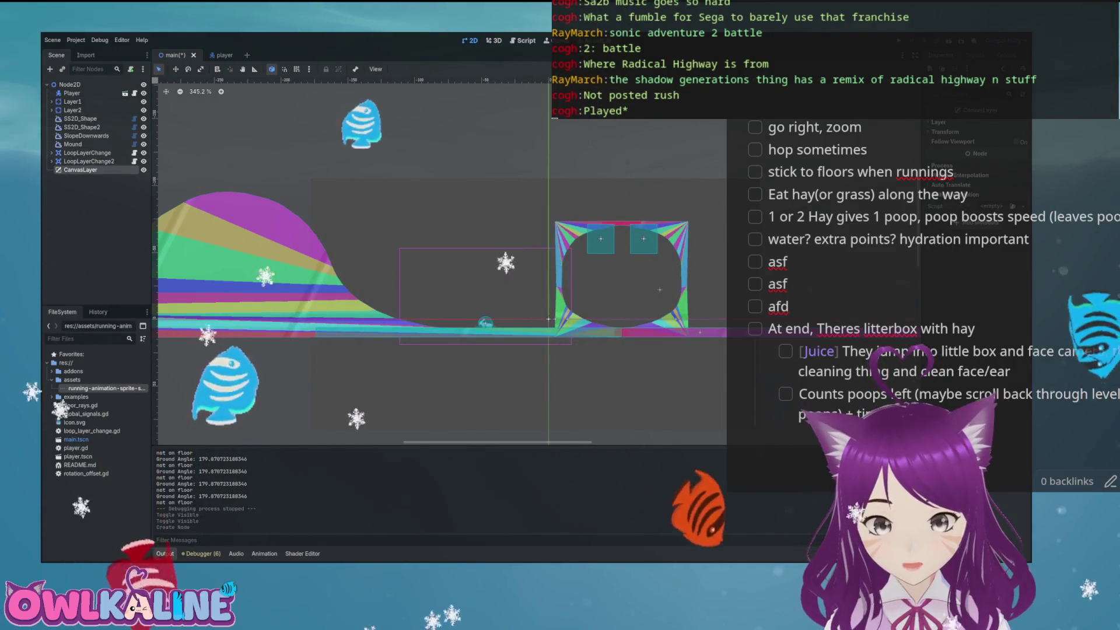
- Add a Control under CanvasLayer and a Label under the Control
{"action": "key", "text": "ctrl+a"}
{"action": "type", "text": "cont"}
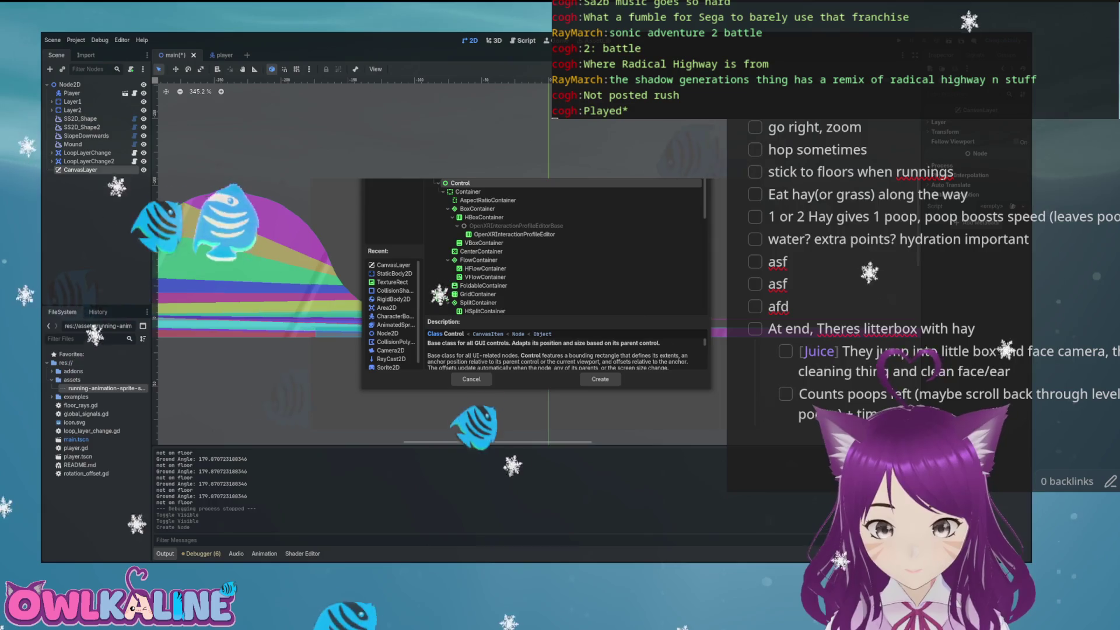
{"action": "key", "text": "Return"}
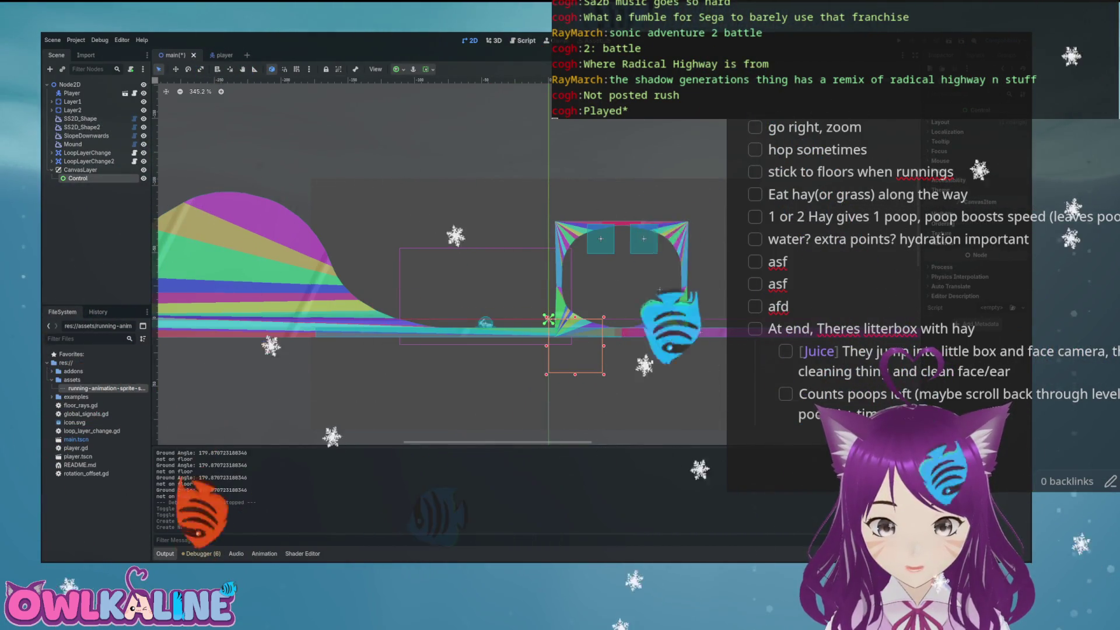
{"action": "key", "text": "ctrl+a"}
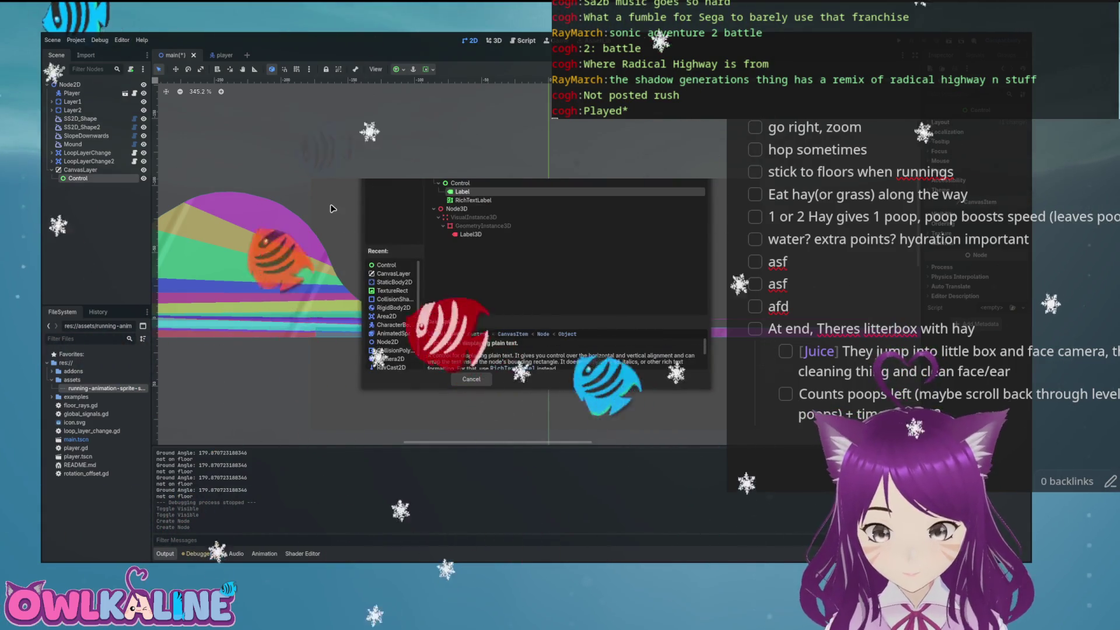
{"action": "key", "text": "Return"}
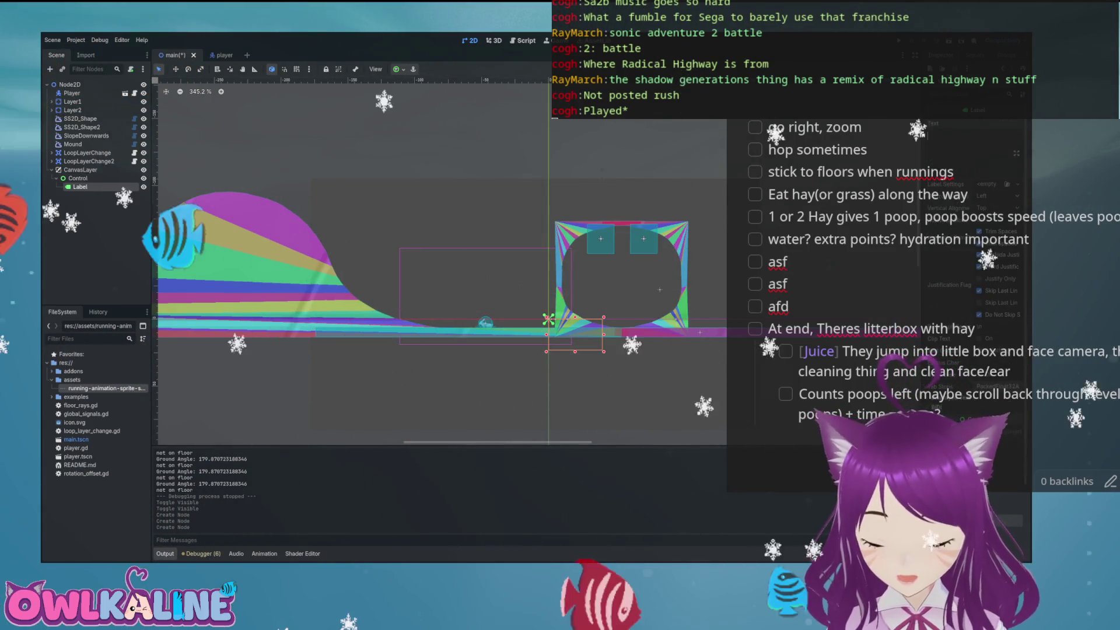
- Set the Label's text to 'Test', save the scene and run the game
{"action": "type", "text": "Test"}
{"action": "key", "text": "ctrl+s"}
{"action": "key", "text": "F5"}
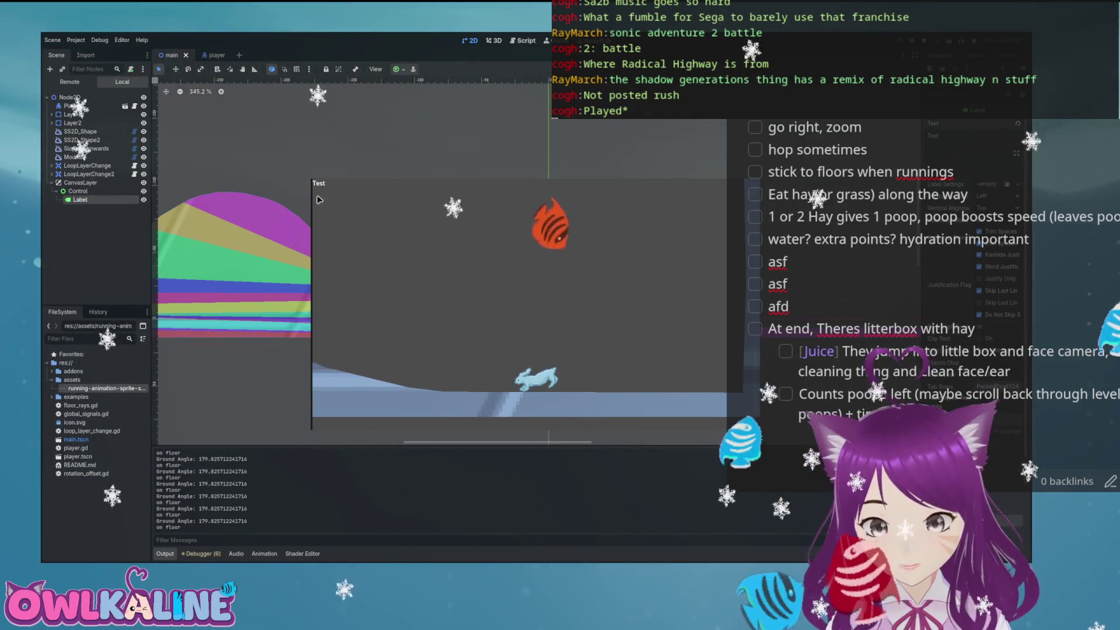
- Stop the game and select the CanvasLayer, Control and Label nodes in turn
{"action": "key", "text": "F8"}
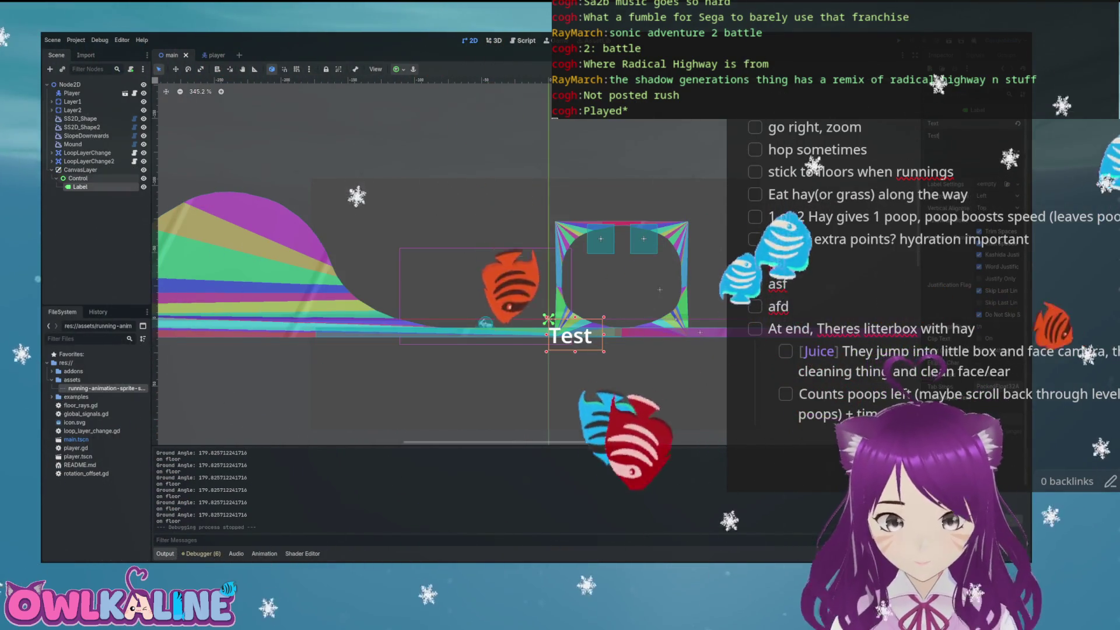
{"action": "left_click", "coordinate": [548, 319]}
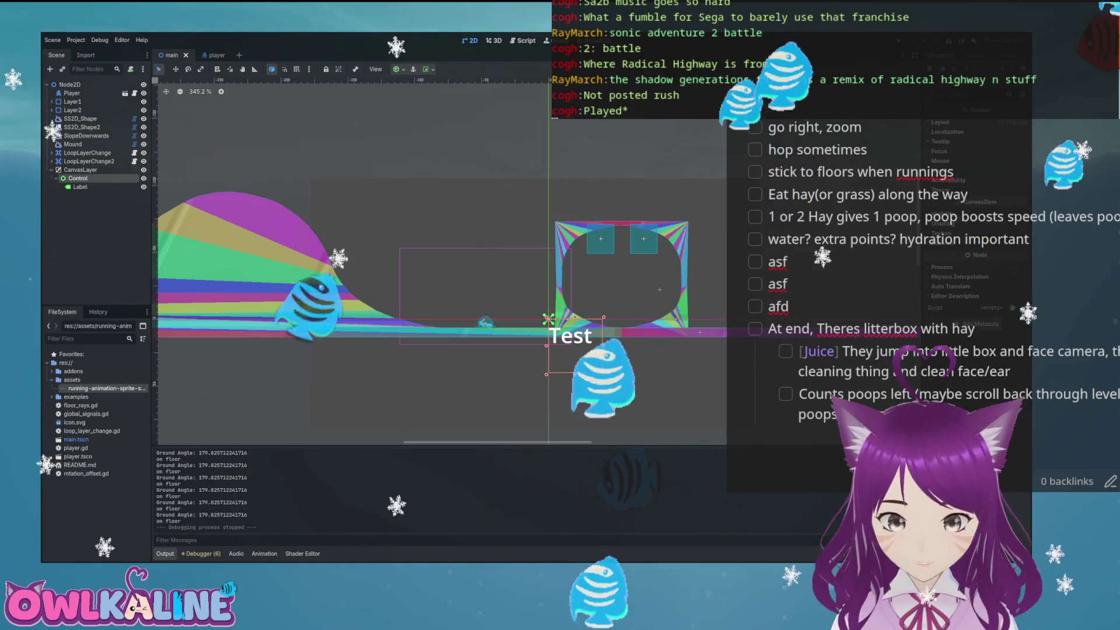
{"action": "left_click", "coordinate": [548, 320]}
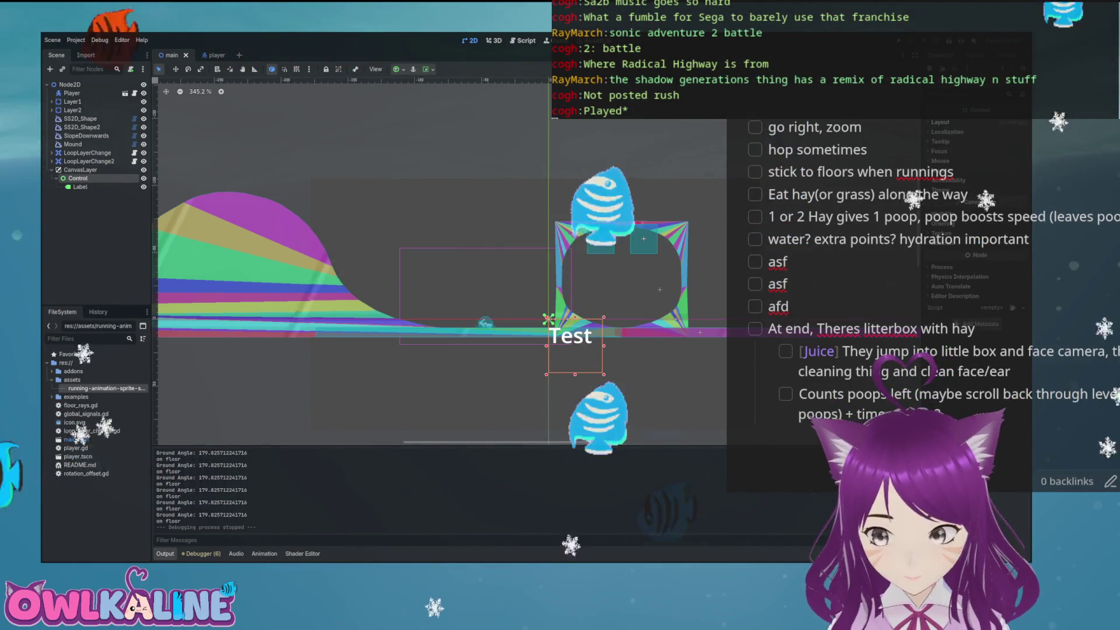
{"action": "left_click", "coordinate": [548, 319]}
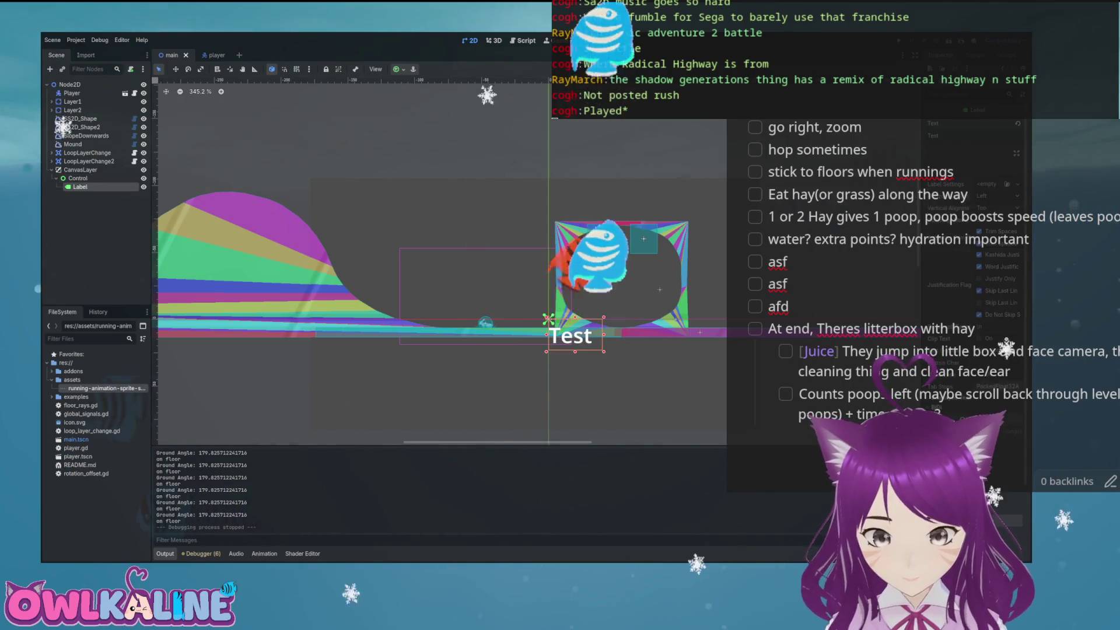
- Pan and zoom around the level, then select the Control and the CanvasLayer nodes
{"action": "scroll", "coordinate": [462, 182], "scroll_direction": "down", "scroll_amount": 3}
{"action": "scroll", "coordinate": [462, 182], "scroll_direction": "down", "scroll_amount": 8}
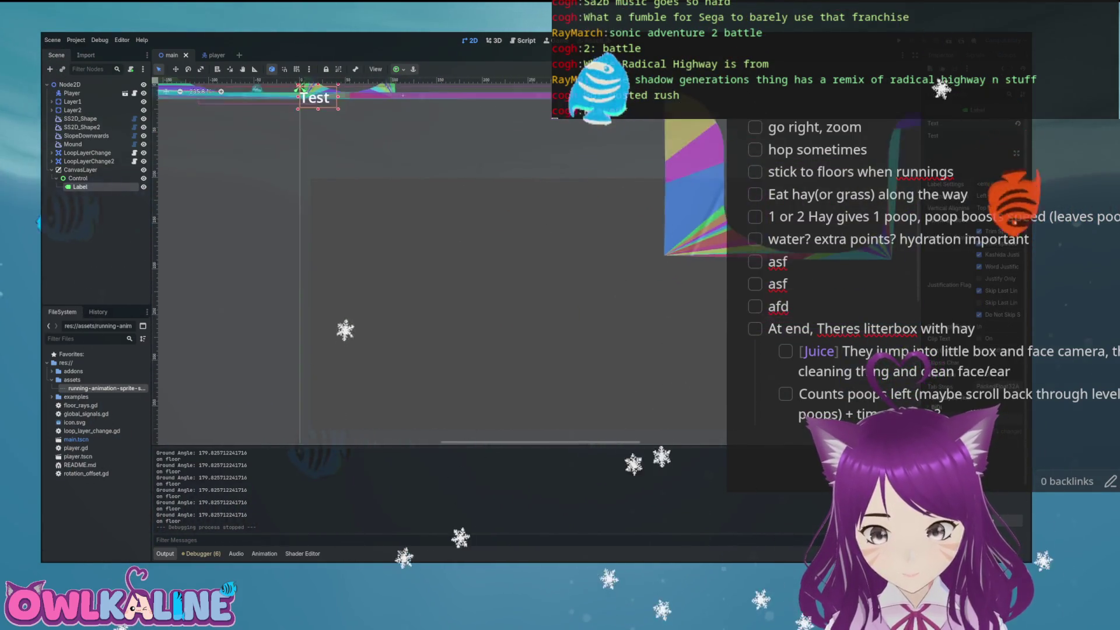
{"action": "left_click_drag", "start_coordinate": [523, 215], "coordinate": [426, 210]}
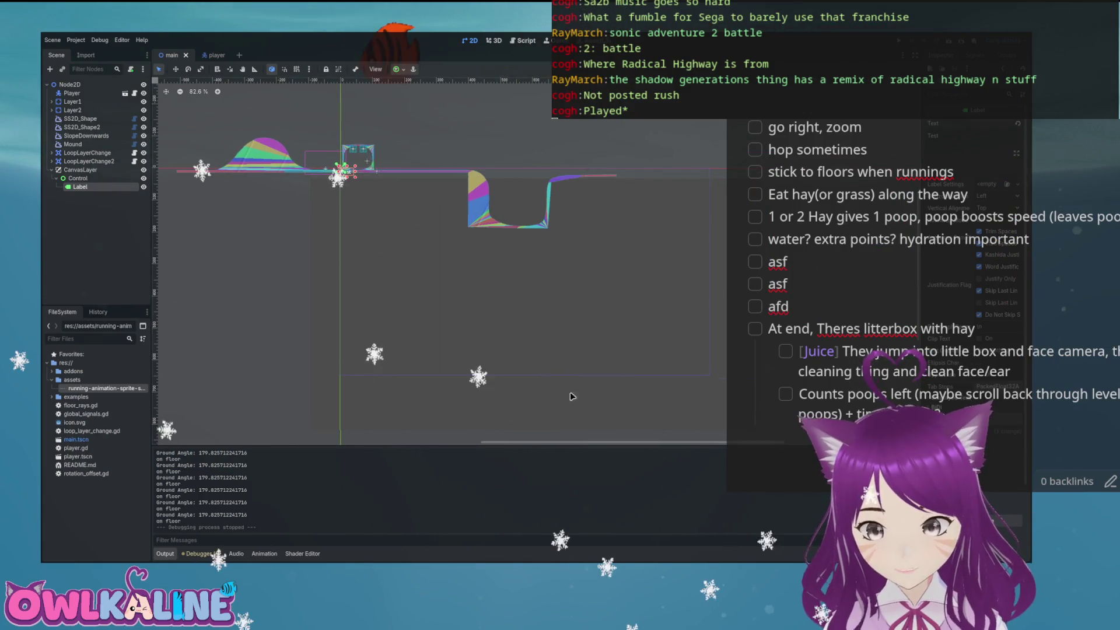
{"action": "scroll", "coordinate": [385, 201], "scroll_direction": "up", "scroll_amount": 3}
{"action": "left_click_drag", "start_coordinate": [365, 158], "coordinate": [365, 233]}
{"action": "scroll", "coordinate": [332, 186], "scroll_direction": "up", "scroll_amount": 5}
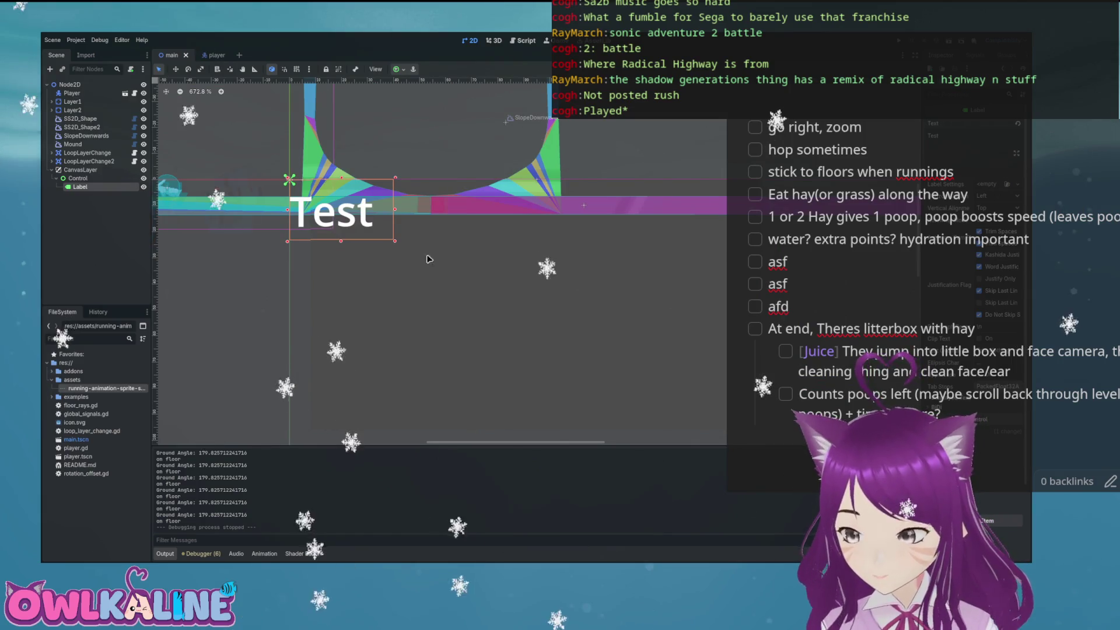
{"action": "left_click", "coordinate": [78, 178]}
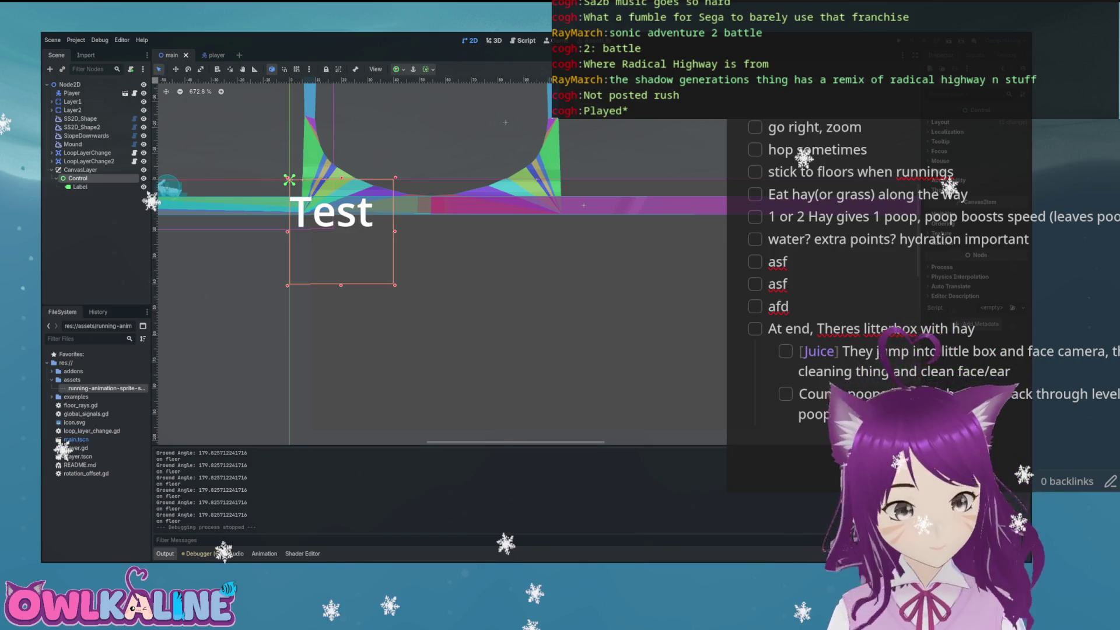
{"action": "left_click", "coordinate": [80, 169]}
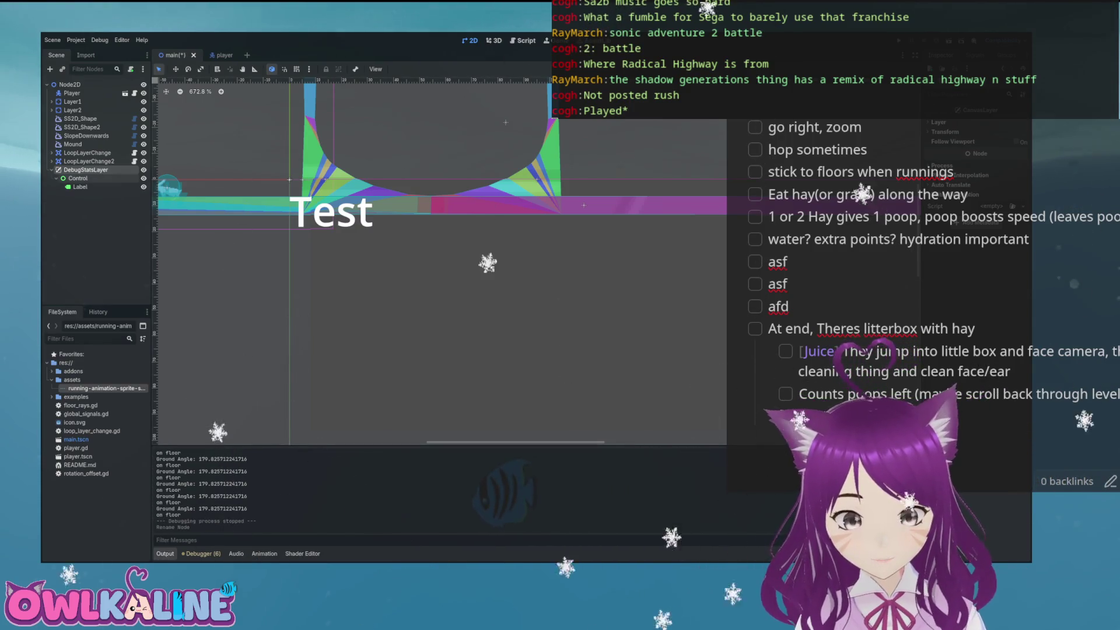
{"action": "left_click", "coordinate": [80, 187]}
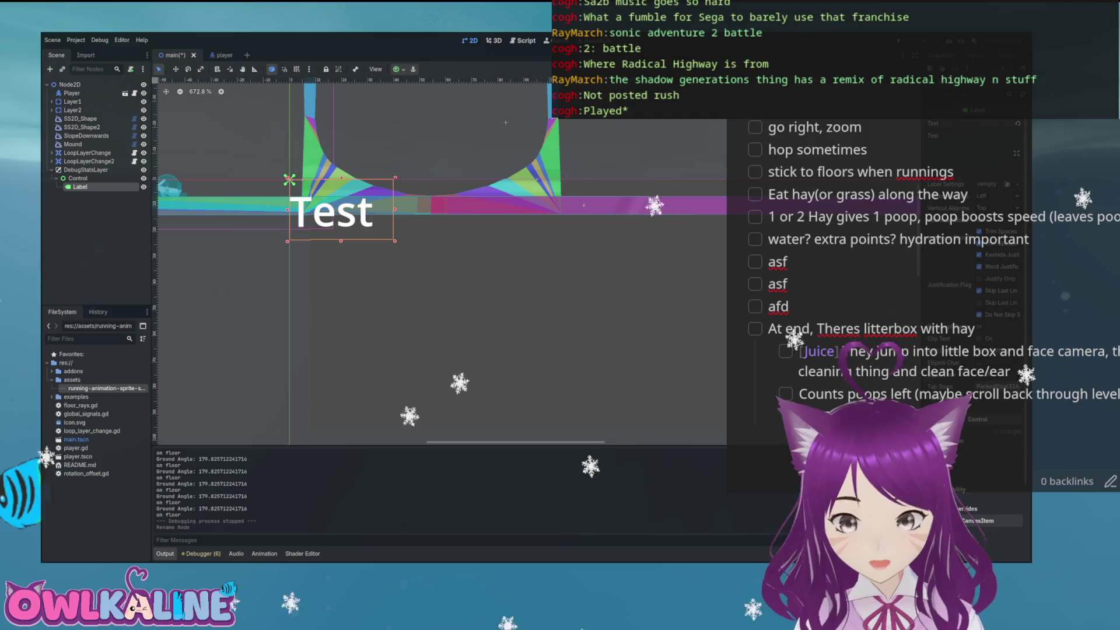
{"action": "left_click", "coordinate": [78, 178]}
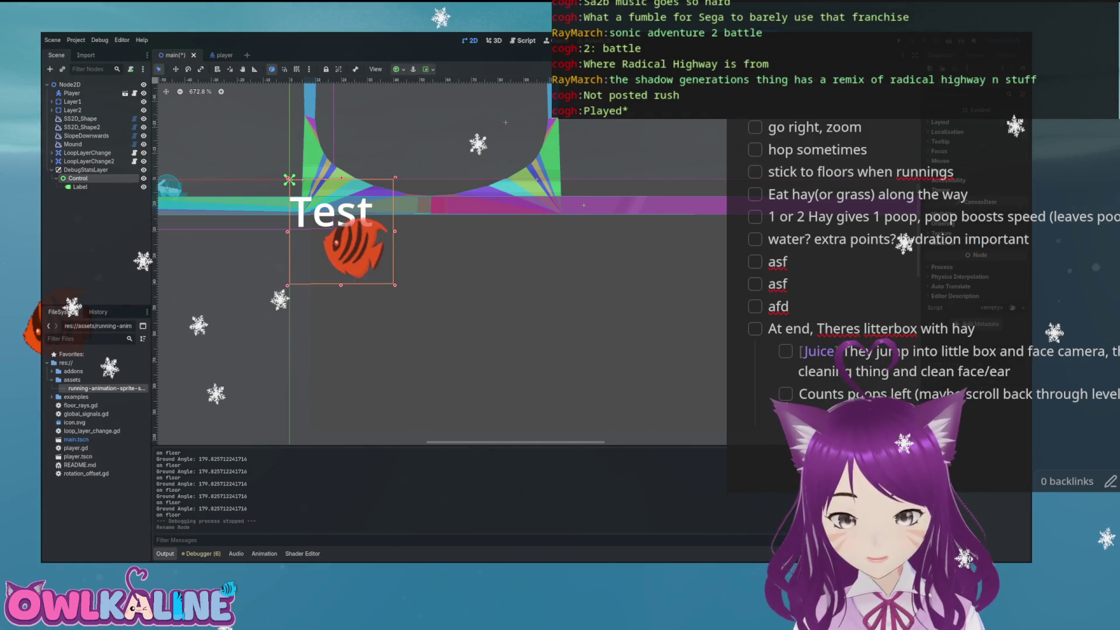
{"action": "left_click", "coordinate": [80, 187]}
{"action": "key", "text": "f"}
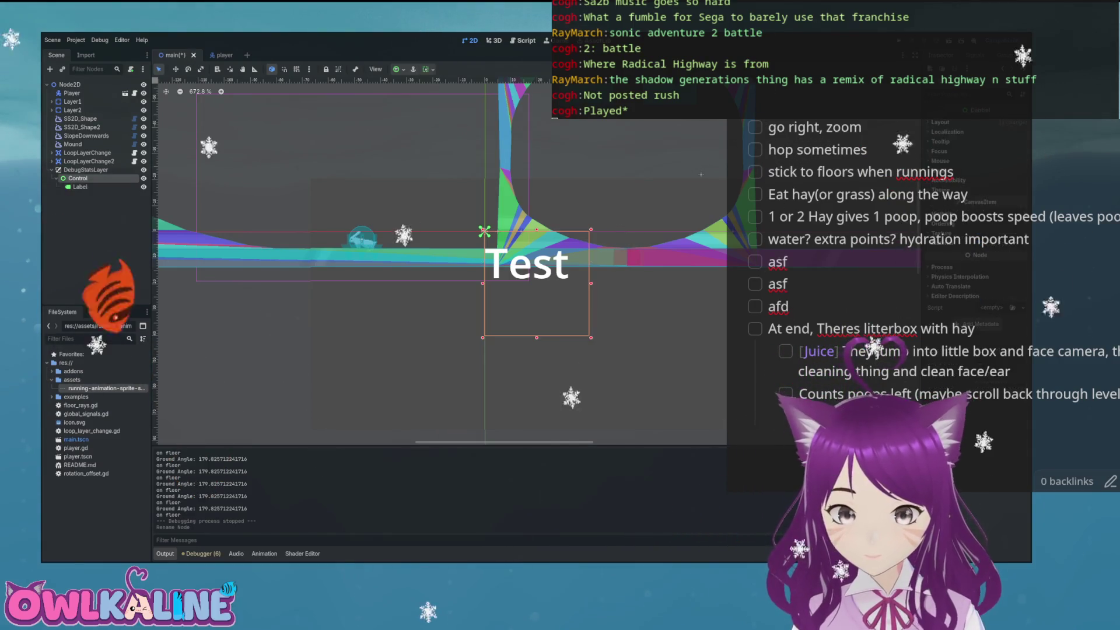
{"action": "left_click", "coordinate": [85, 169]}
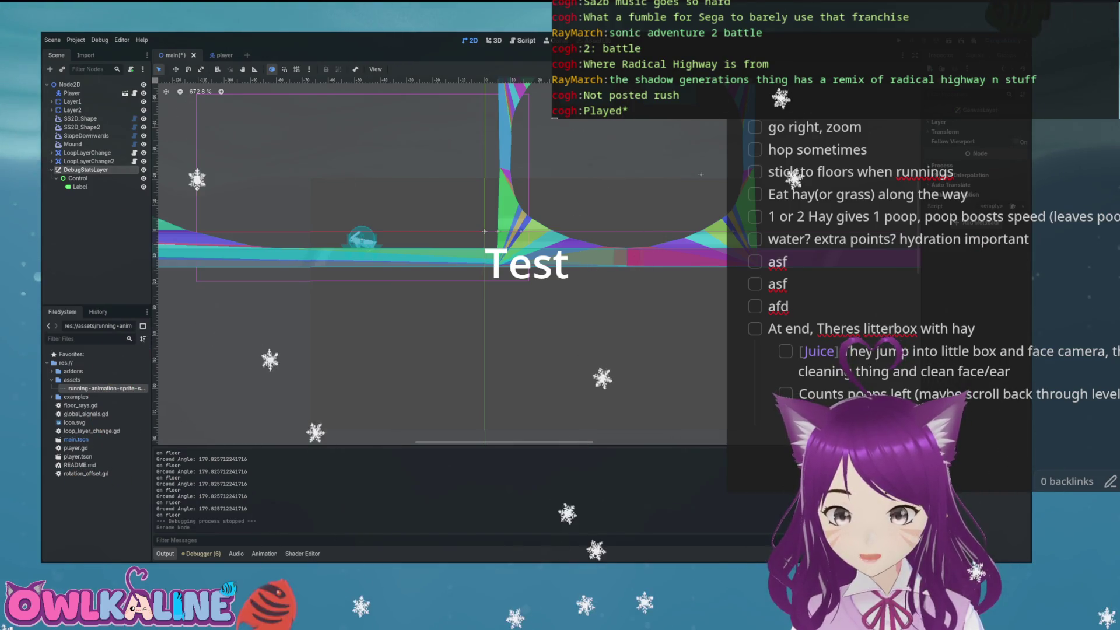
- Attach a new debug_stats_layer.gd script to DebugStatsLayer
{"action": "left_click", "coordinate": [131, 68]}
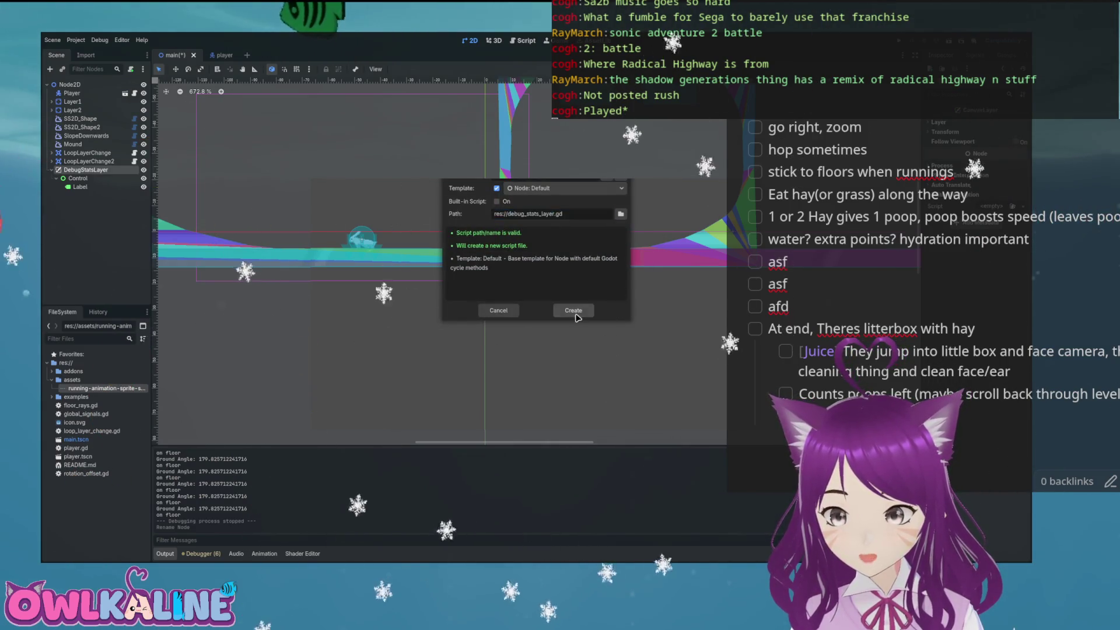
{"action": "left_click", "coordinate": [572, 310]}
{"action": "left_click", "coordinate": [264, 114]}
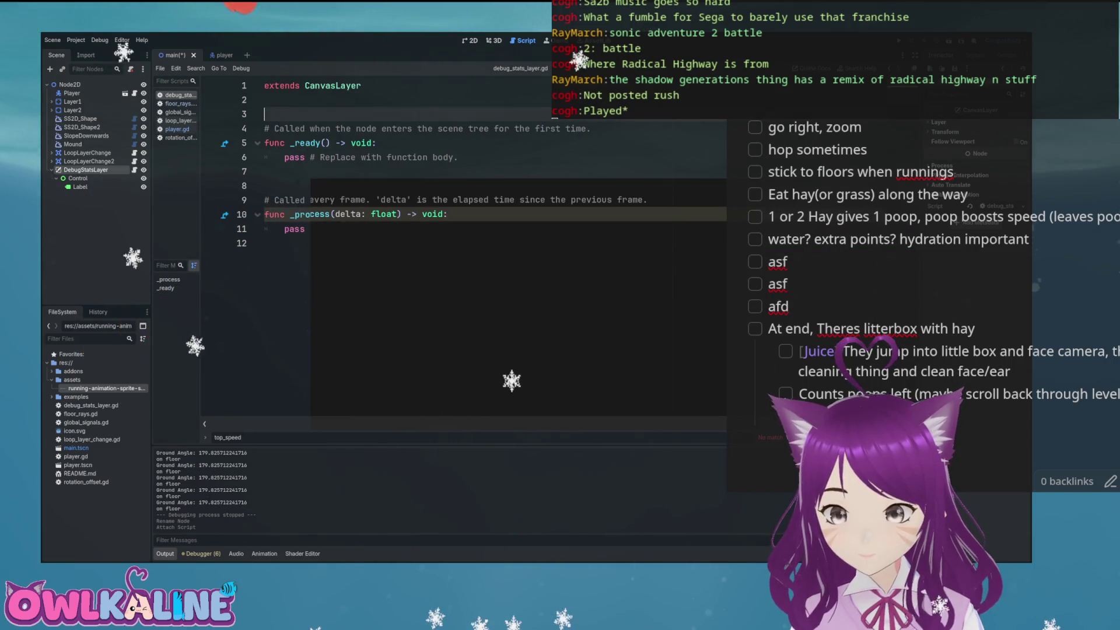
- Rename the Label to GroundSpeed, duplicate it as VelocityX, then duplicate VelocityX again
{"action": "left_click", "coordinate": [80, 186]}
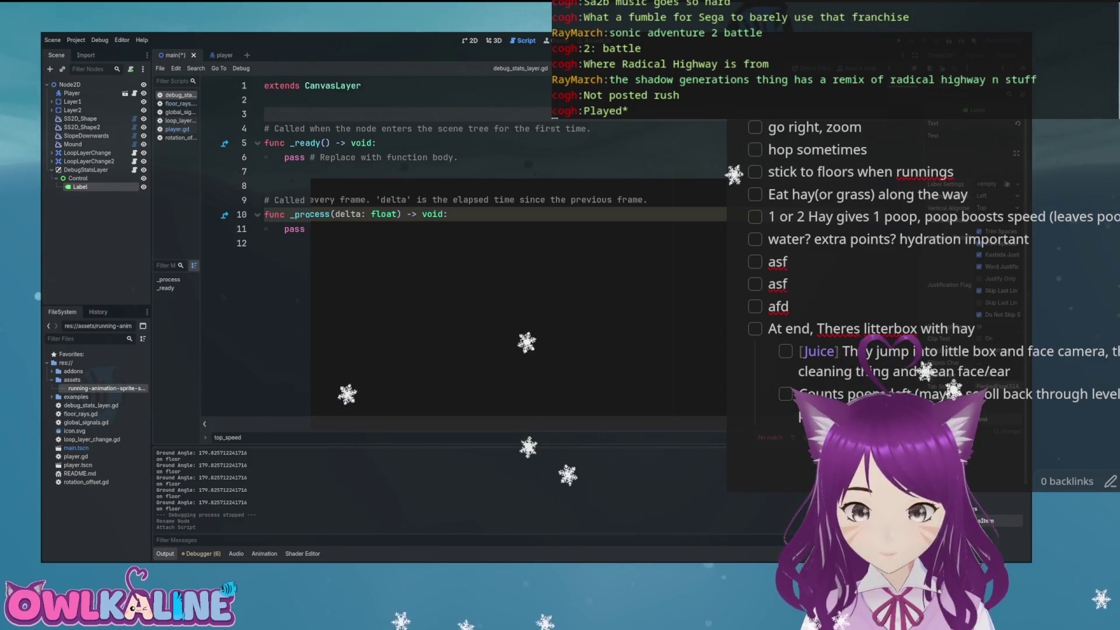
{"action": "type", "text": "GroundSpeed"}
{"action": "key", "text": "Return"}
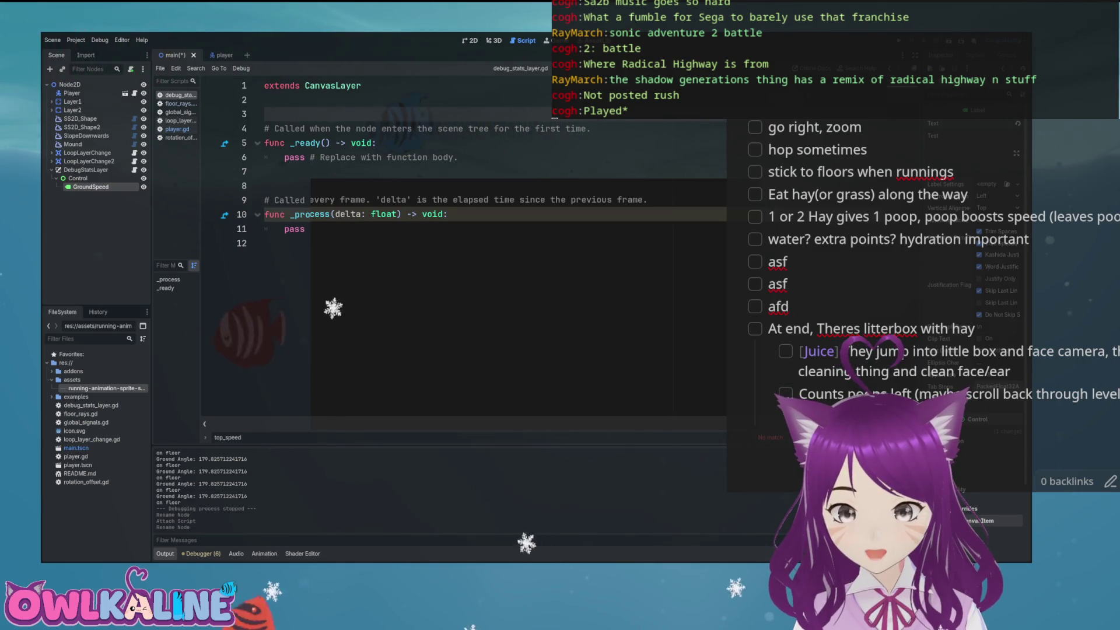
{"action": "key", "text": "ctrl+d"}
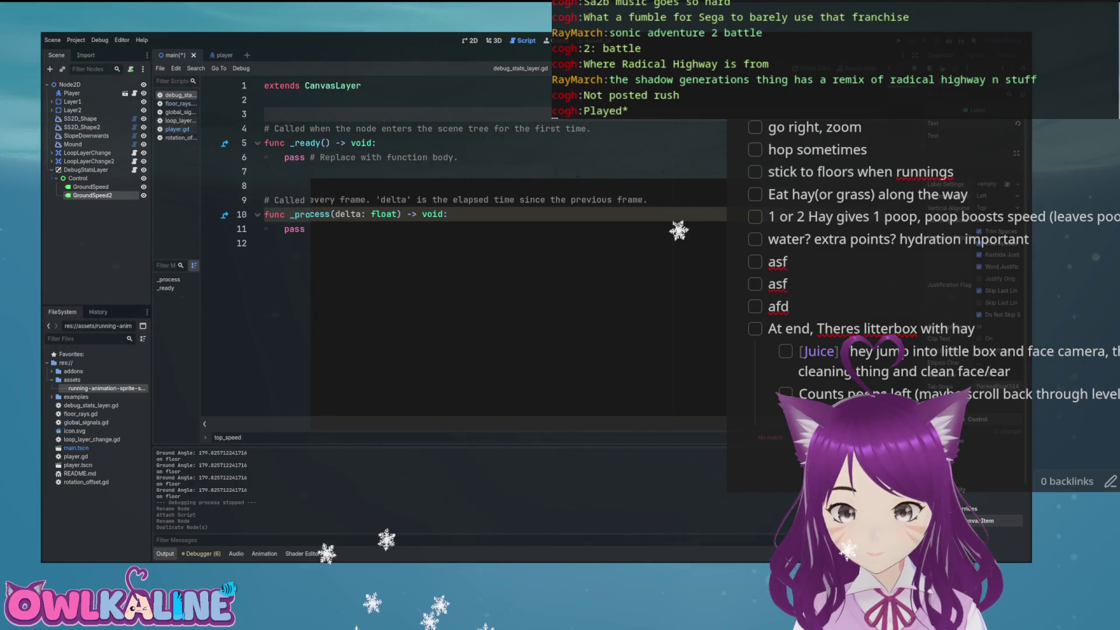
{"action": "key", "text": "F2"}
{"action": "type", "text": "Velocity"}
{"action": "key", "text": "Return"}
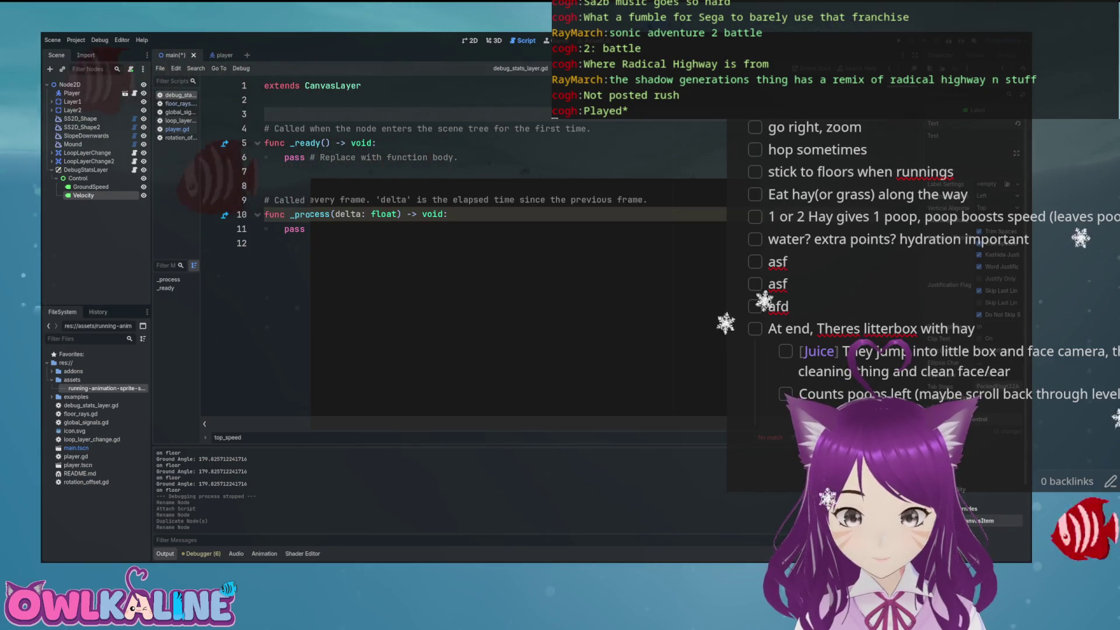
{"action": "type", "text": "X"}
{"action": "key", "text": "Return"}
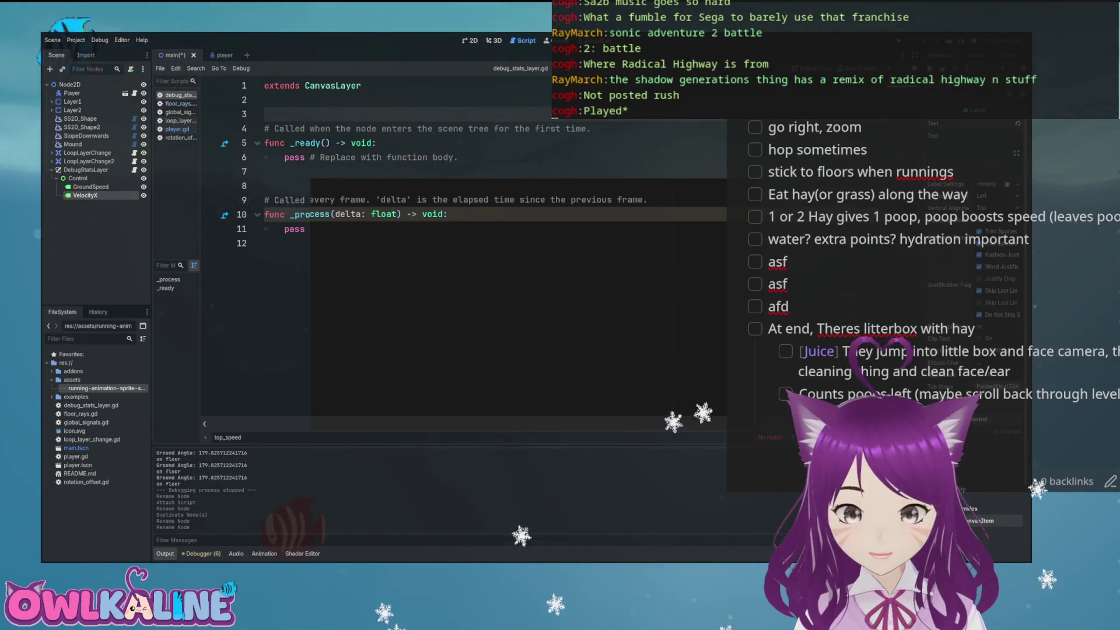
{"action": "key", "text": "ctrl+d"}
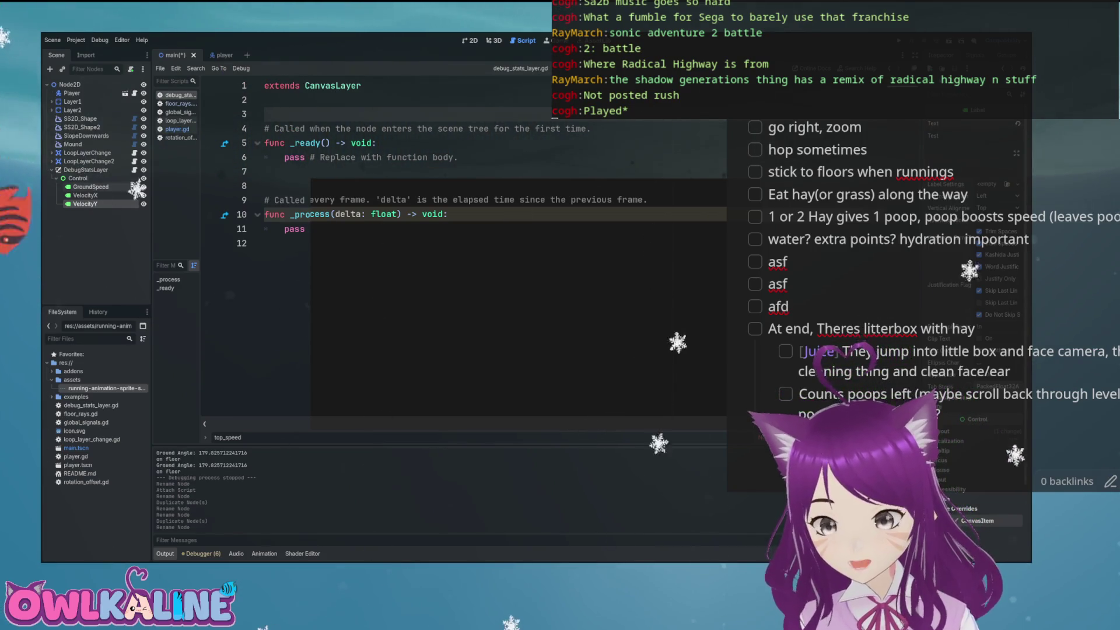
- Add exported references to GroundSpeed, VelocityX, VelocityY and the Player node in the script
{"action": "left_click", "coordinate": [264, 99]}
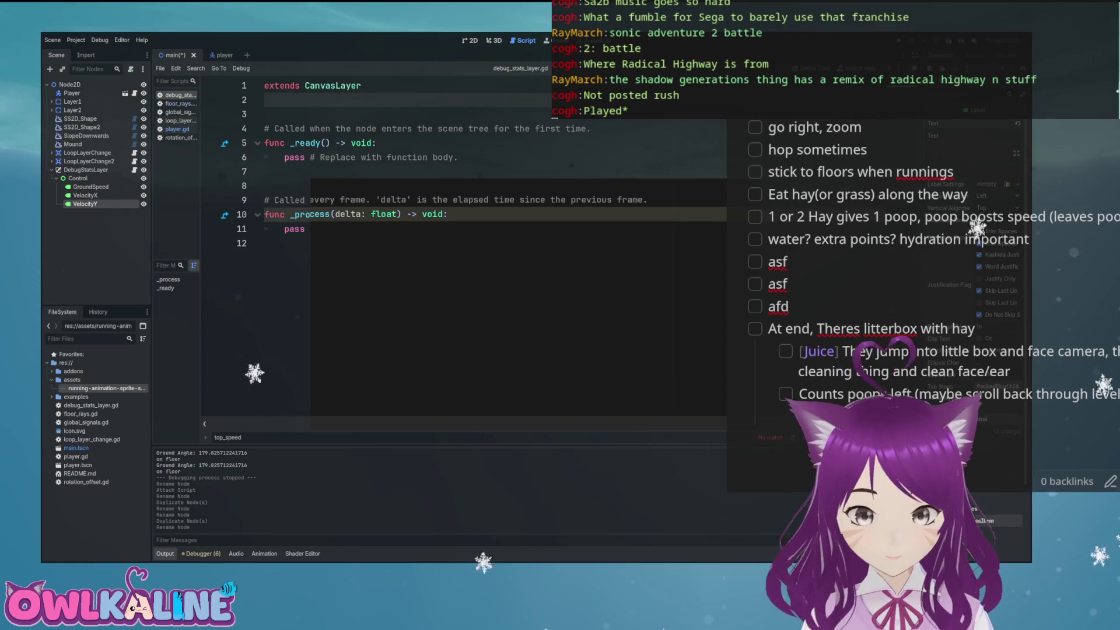
{"action": "left_click_drag", "start_coordinate": [230, 159], "coordinate": [274, 113]}
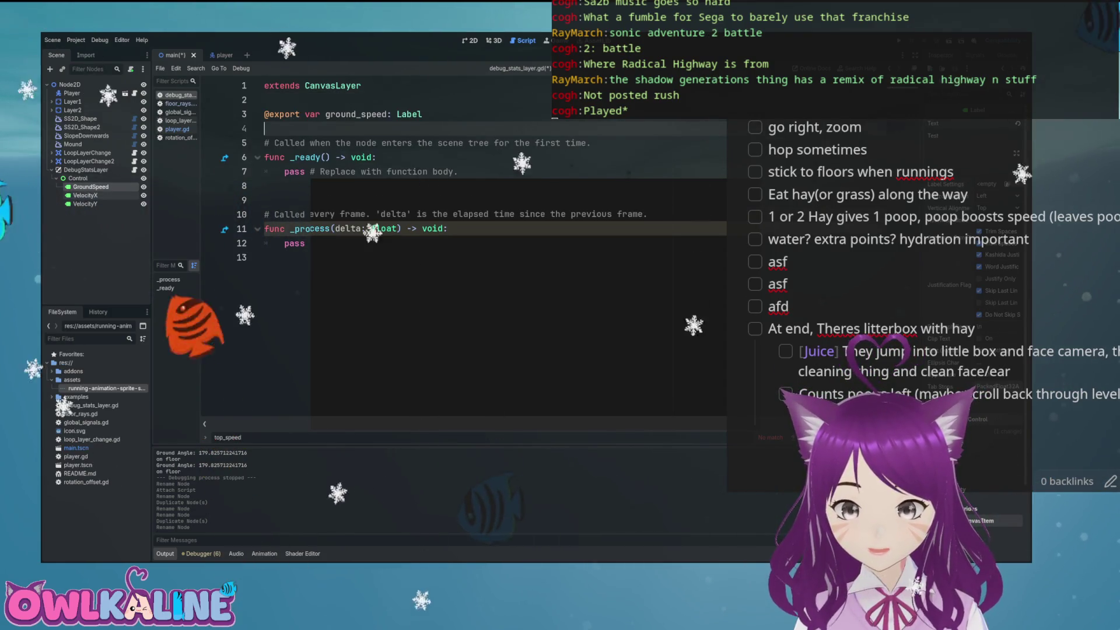
{"action": "left_click_drag", "start_coordinate": [84, 195], "coordinate": [274, 129]}
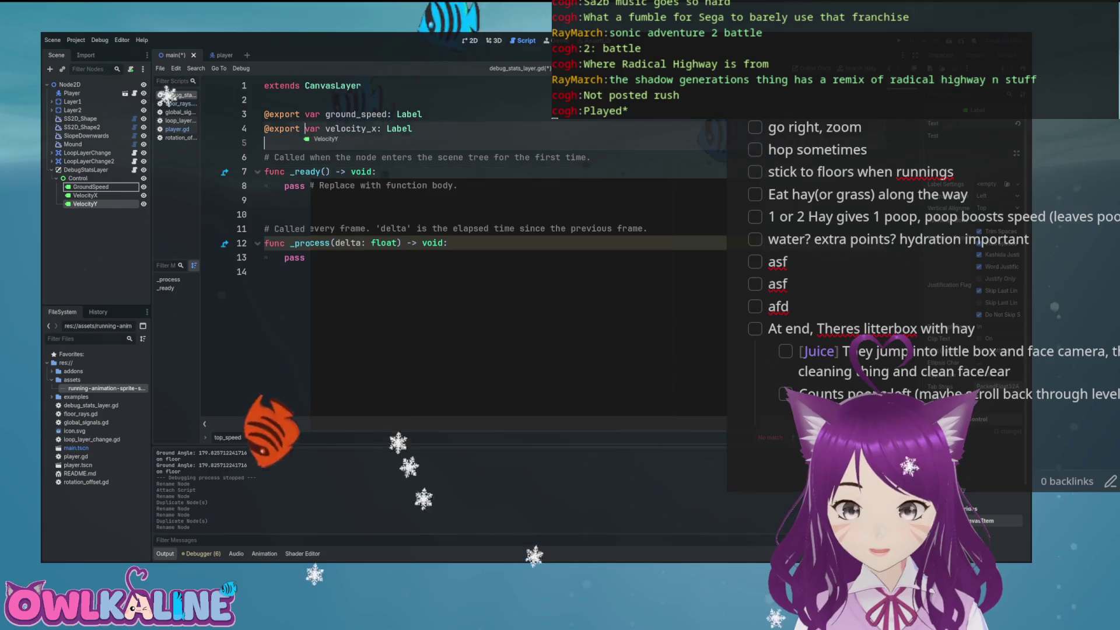
{"action": "left_click_drag", "start_coordinate": [85, 204], "coordinate": [274, 143]}
{"action": "left_click", "coordinate": [402, 172]}
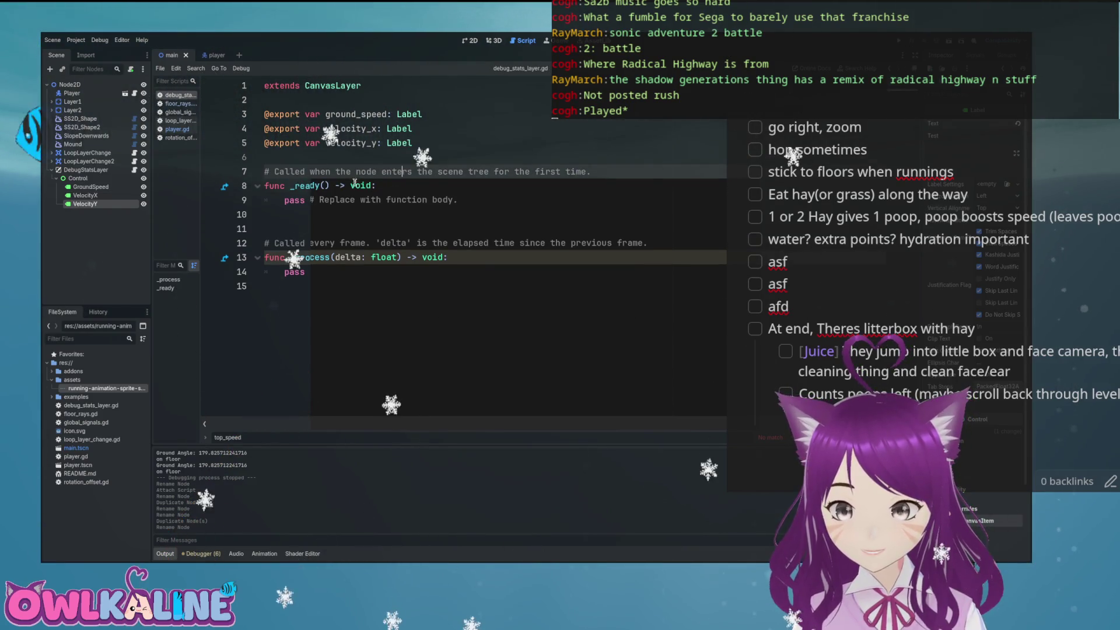
{"action": "left_click_drag", "start_coordinate": [114, 97], "coordinate": [285, 158]}
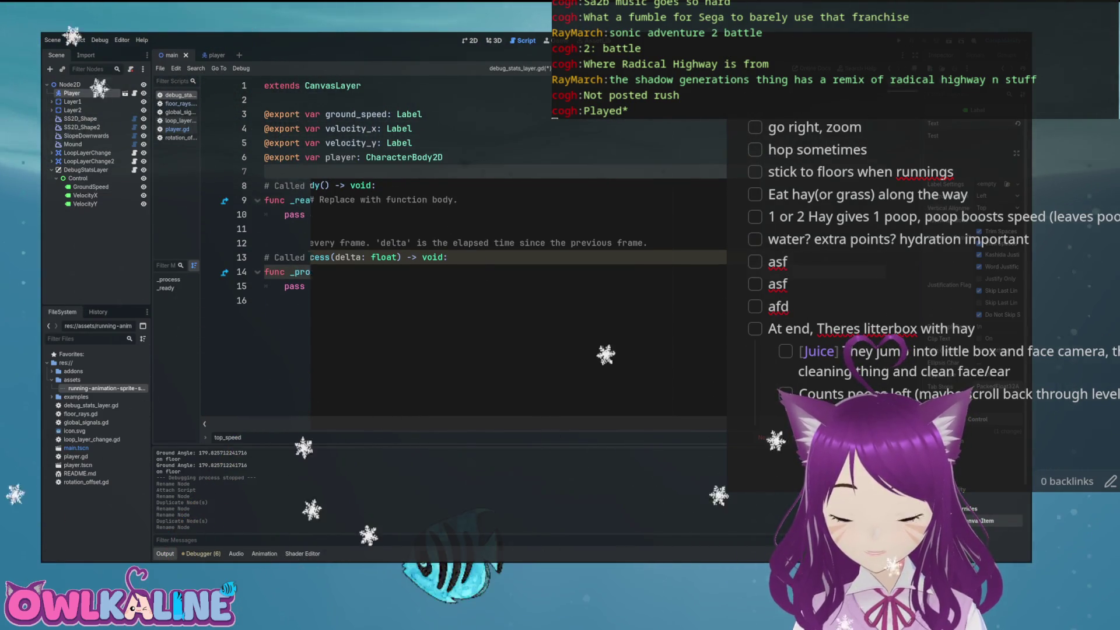
- Add a blank line after the label variables and delete pass in _process
{"action": "left_click", "coordinate": [416, 143]}
{"action": "type", "text": "'"}
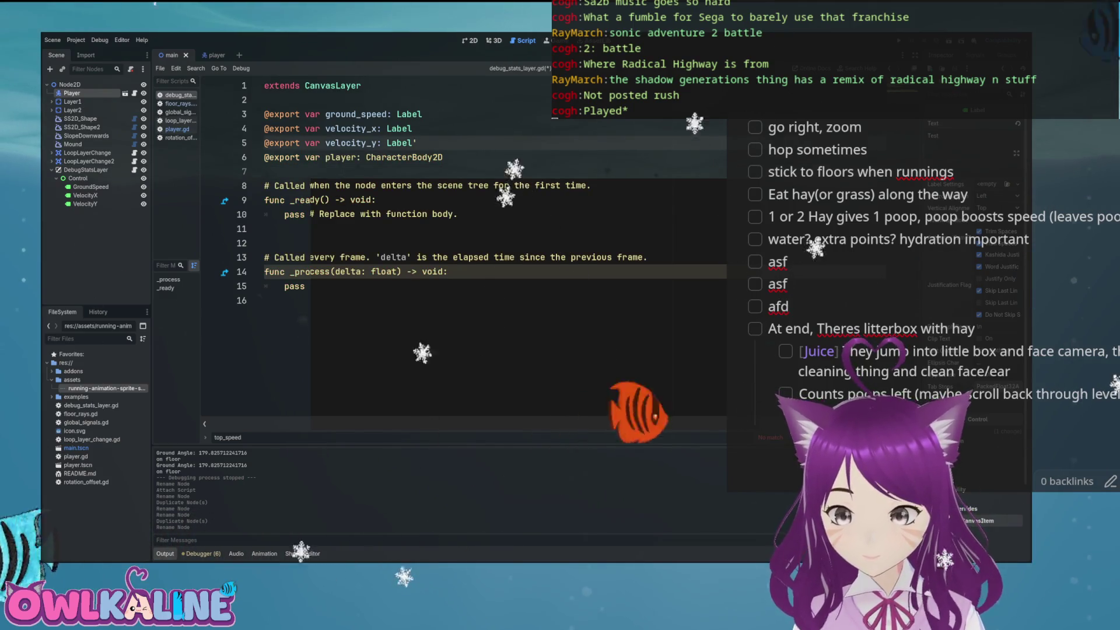
{"action": "key", "text": "BackSpace"}
{"action": "key", "text": "Return"}
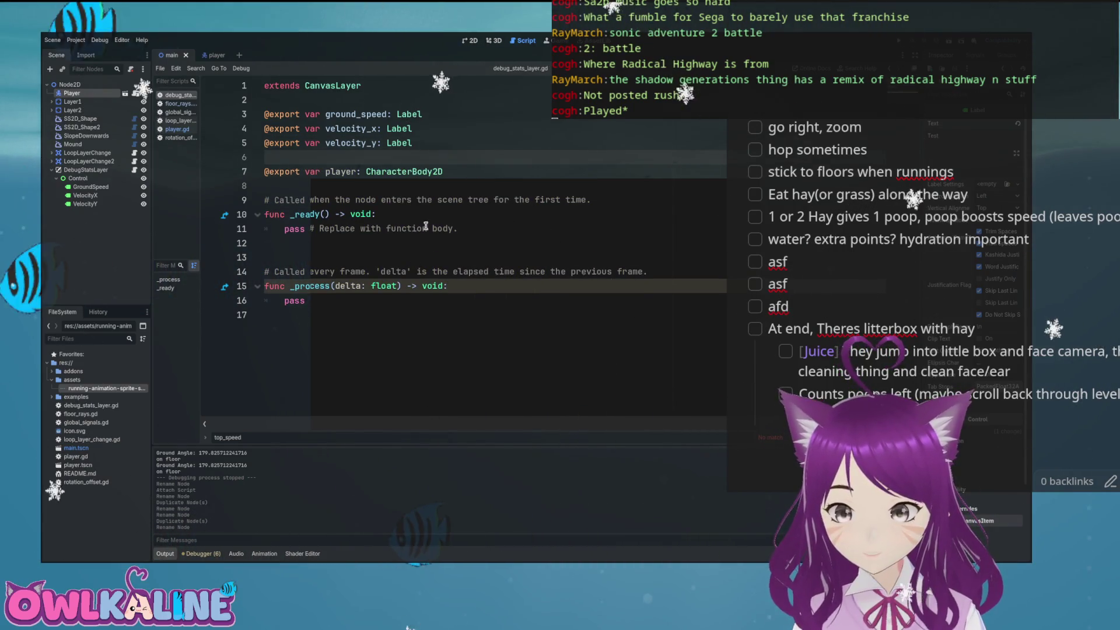
{"action": "left_click", "coordinate": [350, 300]}
{"action": "key", "text": "BackSpace"}
{"action": "key", "text": "BackSpace"}
{"action": "key", "text": "BackSpace"}
- Write the ground_speed line assigning str(player.ground_speed) plus a speed caption
{"action": "type", "text": "ground"}
{"action": "key", "text": "Return"}
{"action": "type", "text": "= s"}
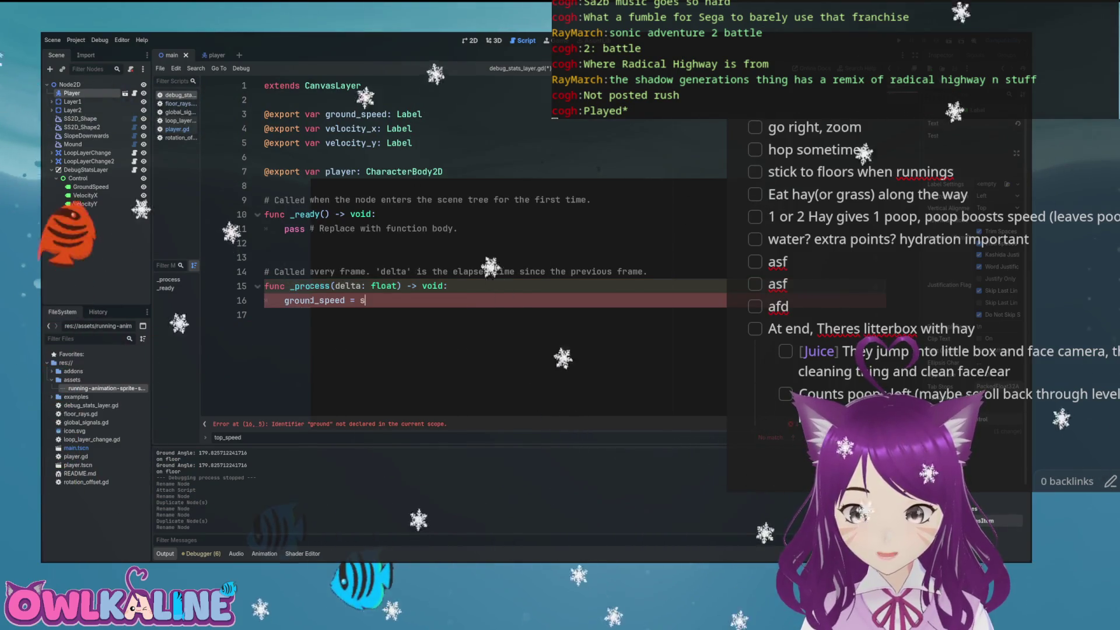
{"action": "type", "text": "tr(player.gr"}
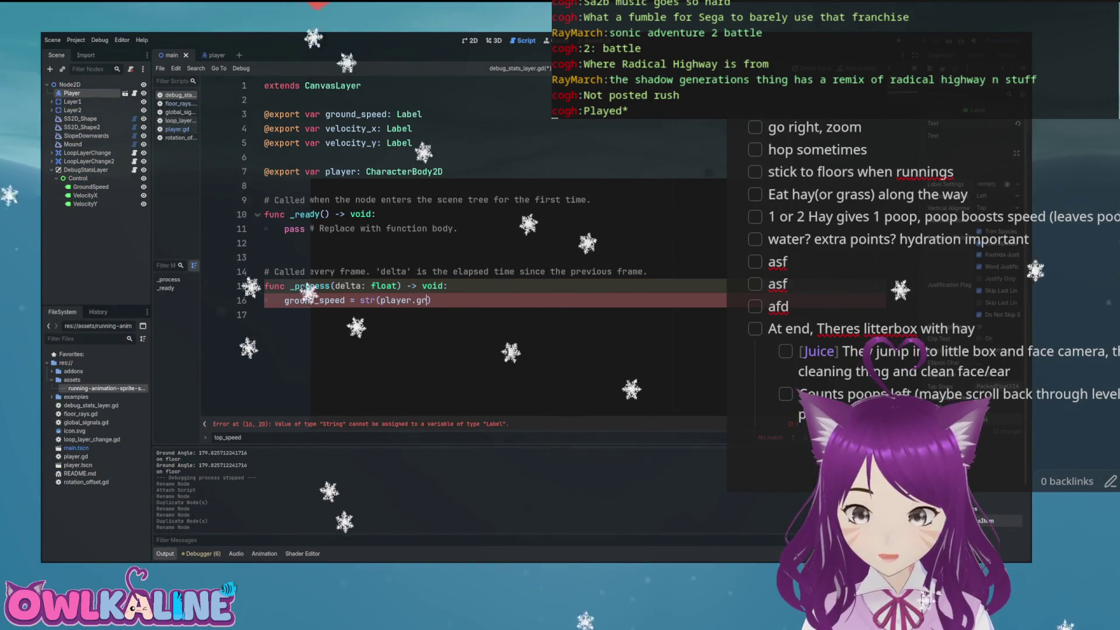
{"action": "type", "text": "ound_speed) +"}
{"action": "left_click", "coordinate": [462, 299]}
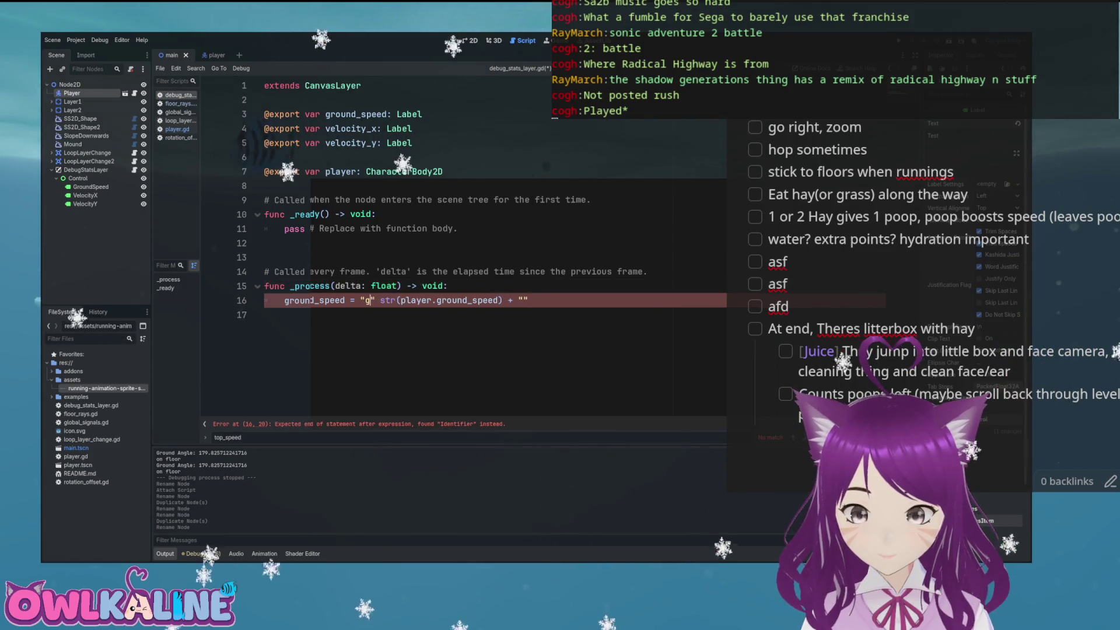
{"action": "type", "text": "speed:"}
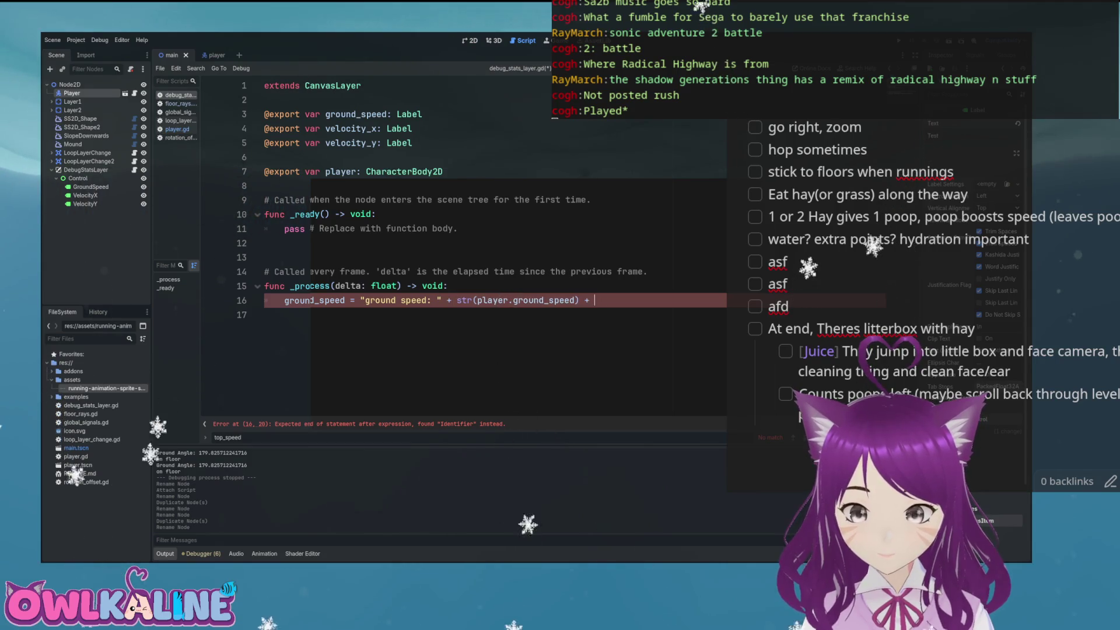
- Duplicate the ground speed line twice and retarget both copies to velocity_x
{"action": "key", "text": "shift+Home"}
{"action": "key", "text": "ctrl+c"}
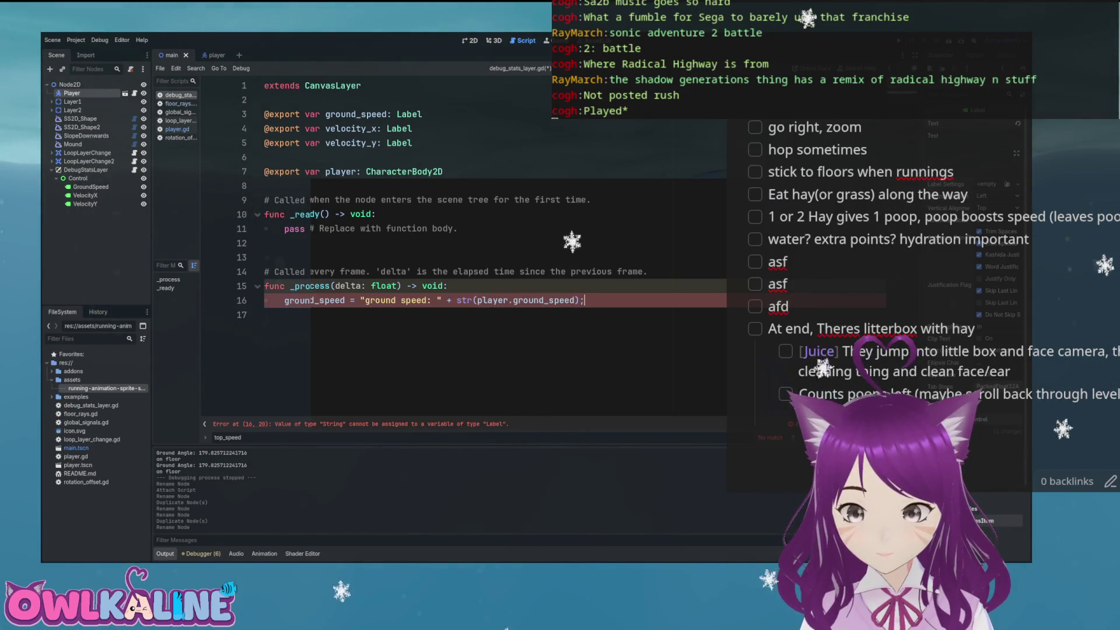
{"action": "key", "text": "Return"}
{"action": "key", "text": "ctrl+v"}
{"action": "key", "text": "Return"}
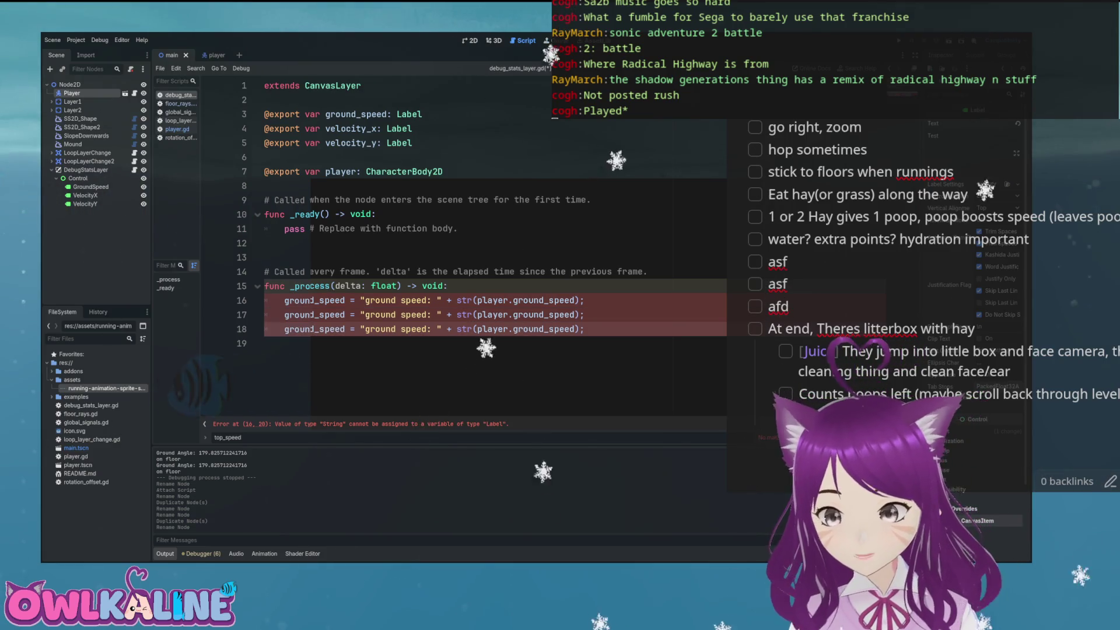
{"action": "double_click", "coordinate": [350, 128]}
{"action": "key", "text": "ctrl+c"}
{"action": "double_click", "coordinate": [328, 316]}
{"action": "key", "text": "ctrl+v"}
{"action": "double_click", "coordinate": [315, 329]}
{"action": "key", "text": "ctrl+v"}
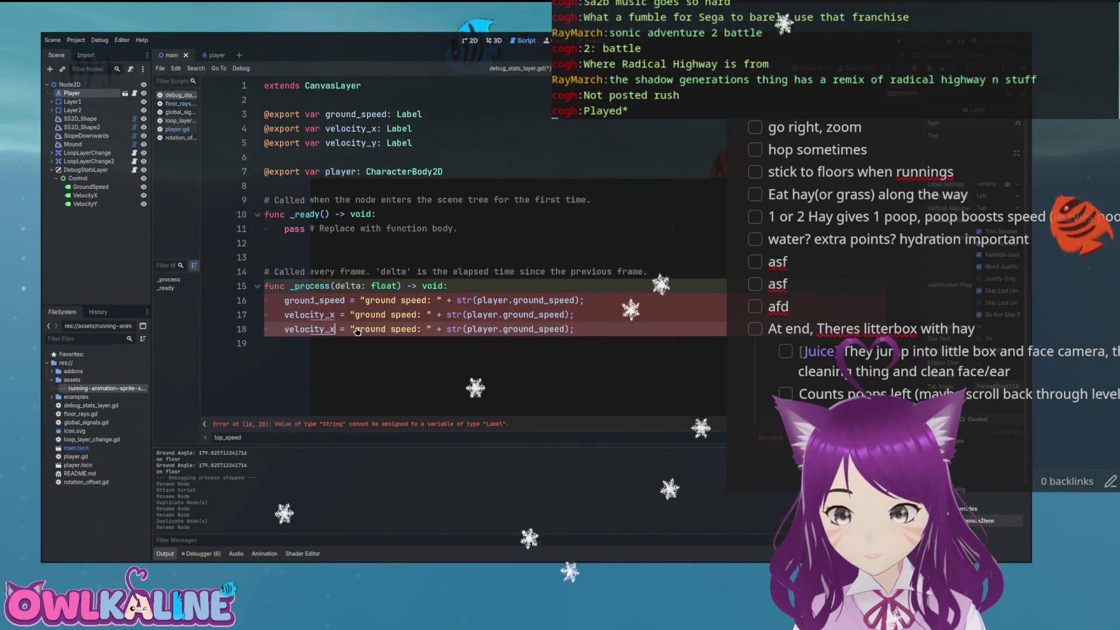
- Change the two copies' captions to velocity x and velocity y
{"action": "double_click", "coordinate": [365, 315]}
{"action": "left_click", "coordinate": [363, 315]}
{"action": "left_click_drag", "start_coordinate": [385, 315], "coordinate": [415, 315]}
{"action": "type", "text": "veloci"}
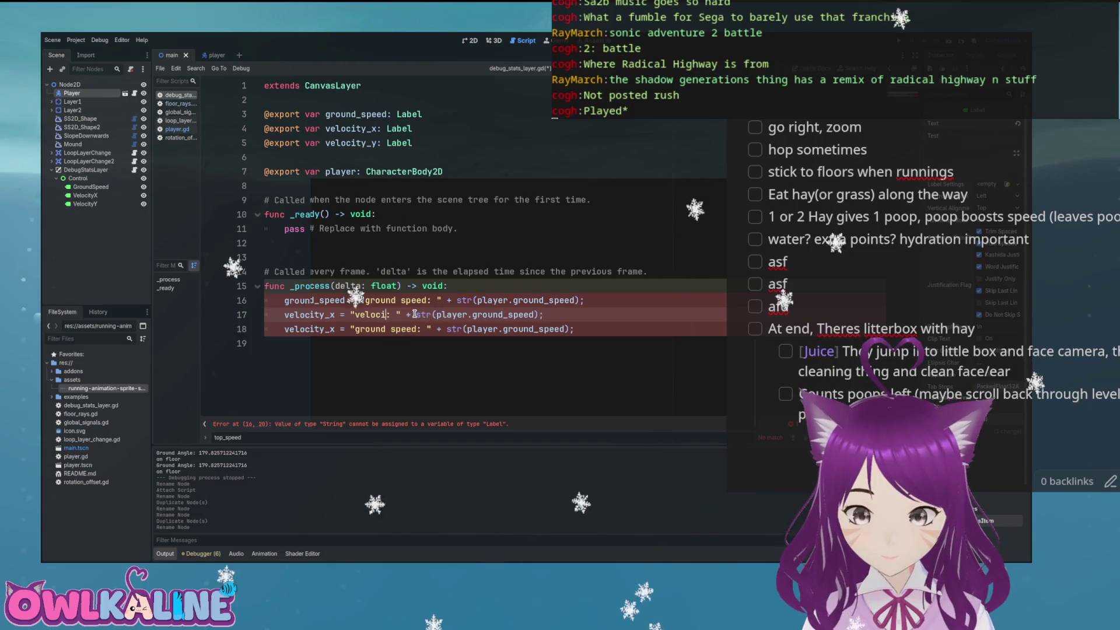
{"action": "key", "text": "Down"}
{"action": "key", "text": "Right"}
{"action": "key", "text": "Right"}
{"action": "key", "text": "BackSpace"}
{"action": "key", "text": "BackSpace"}
{"action": "key", "text": "BackSpace"}
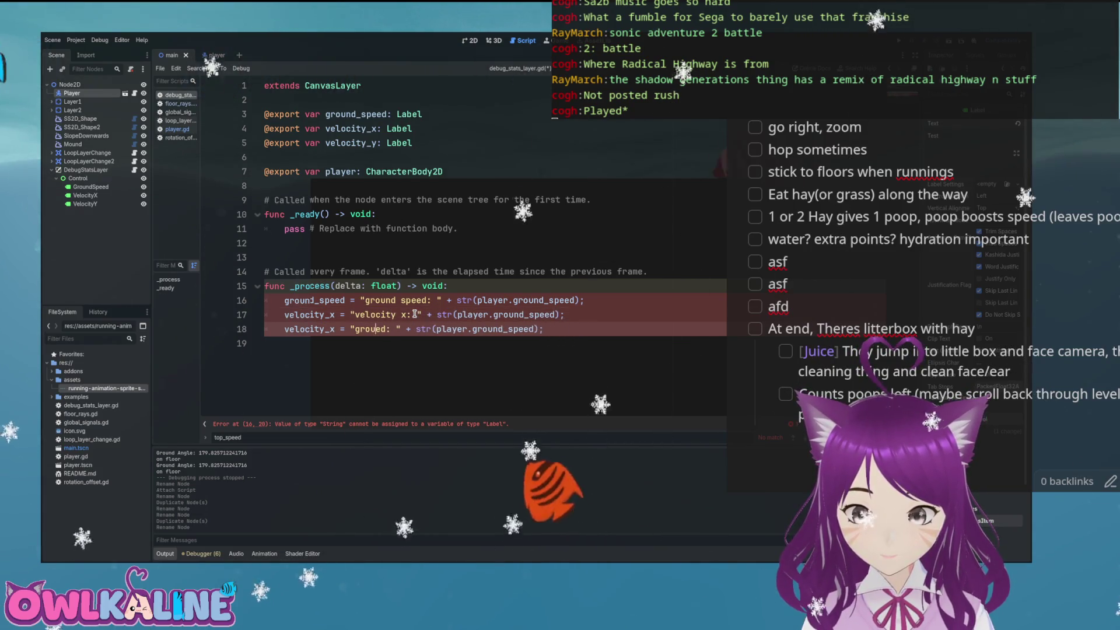
{"action": "type", "text": "velocity y"}
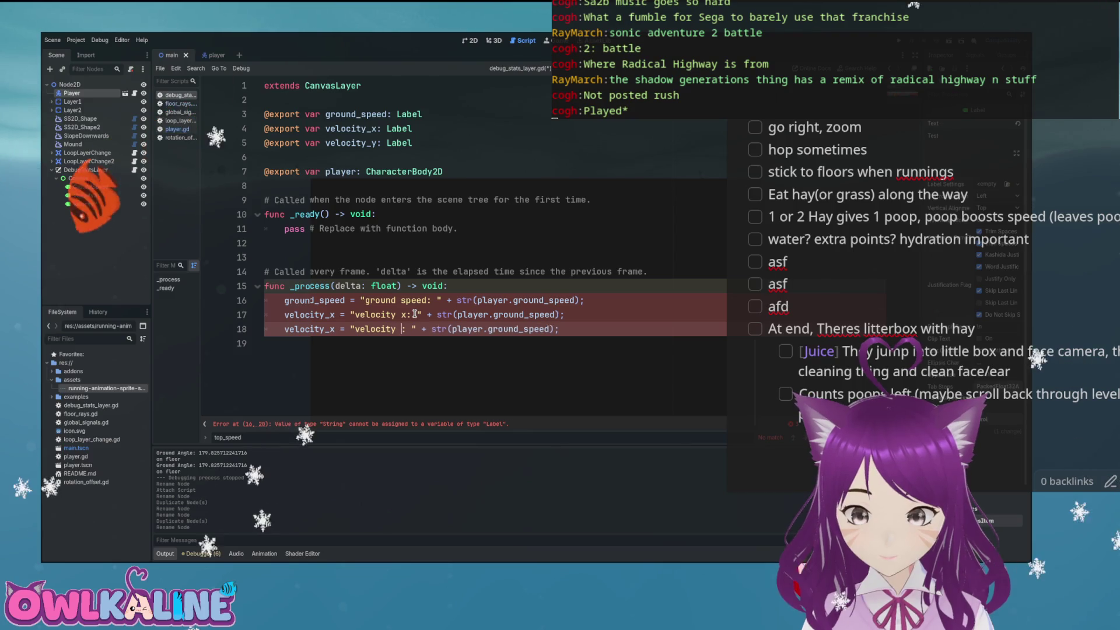
- Make the copies read player.velocity.x and velocity.y, target velocity_y on line 18, and save
{"action": "left_click", "coordinate": [309, 315], "text": "ctrl"}
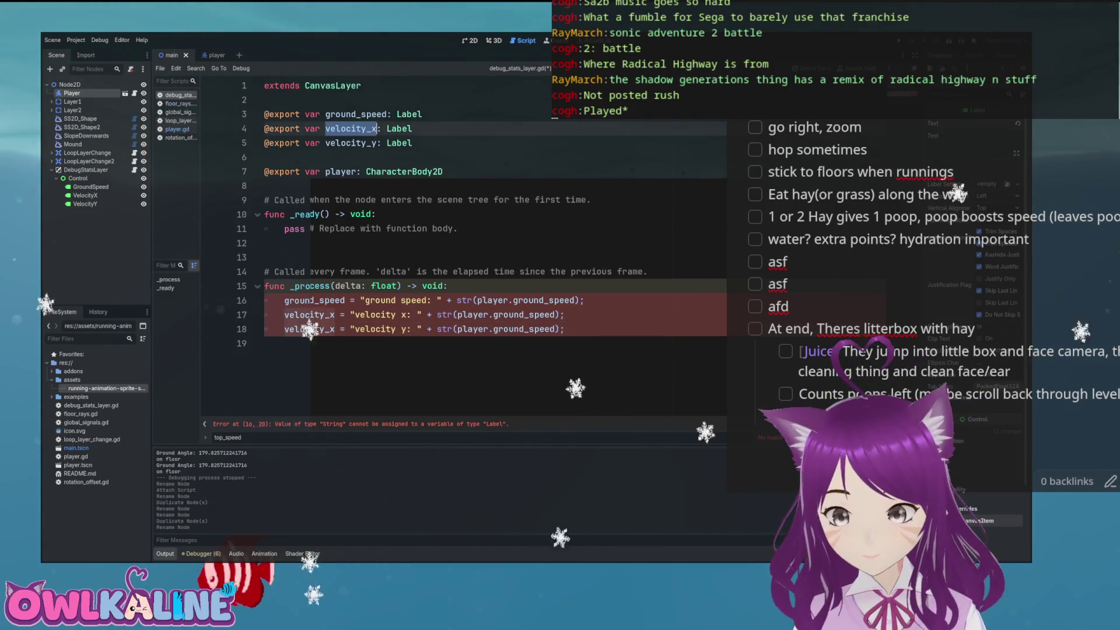
{"action": "key", "text": "ctrl+c"}
{"action": "double_click", "coordinate": [516, 315]}
{"action": "key", "text": "ctrl+v"}
{"action": "double_click", "coordinate": [516, 329]}
{"action": "key", "text": "ctrl+v"}
{"action": "type", "text": "."}
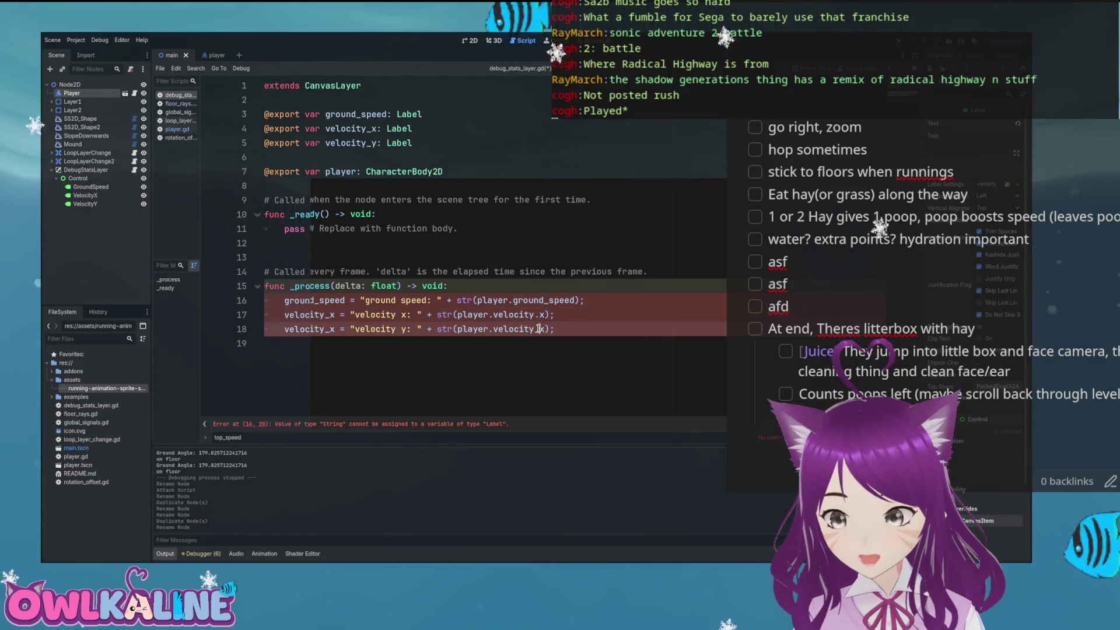
{"action": "type", "text": "."}
{"action": "key", "text": "Down"}
{"action": "key", "text": "Return"}
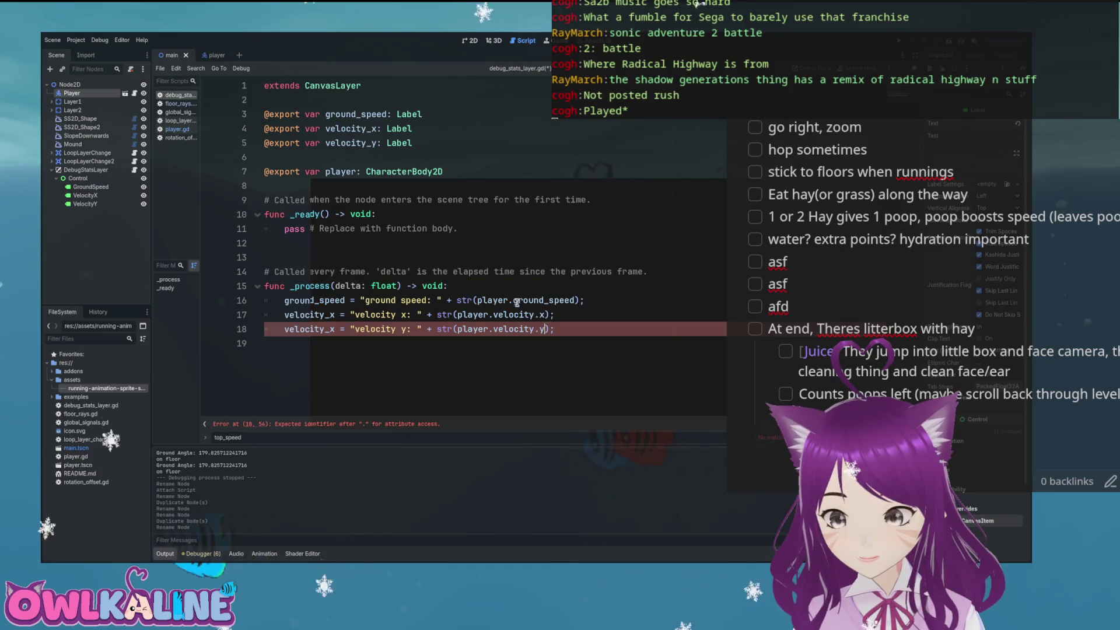
{"action": "left_click", "coordinate": [333, 329]}
{"action": "key", "text": "BackSpace"}
{"action": "type", "text": "y"}
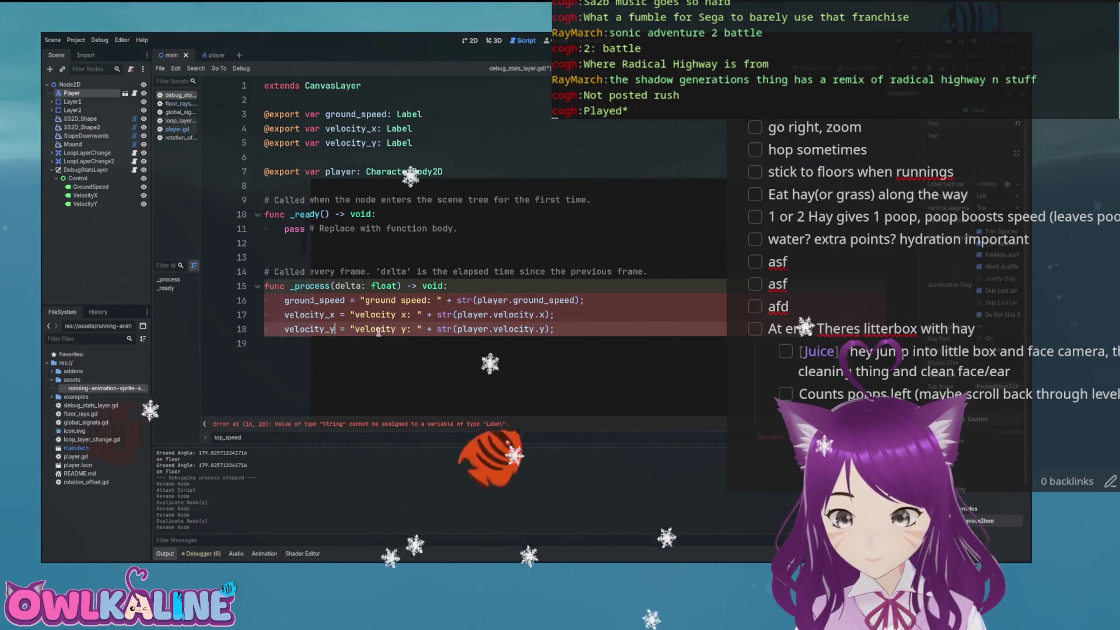
{"action": "key", "text": "ctrl+s"}
- Append .text to each label assignment and run the game to test
{"action": "left_click", "coordinate": [349, 300]}
{"action": "type", "text": ".t"}
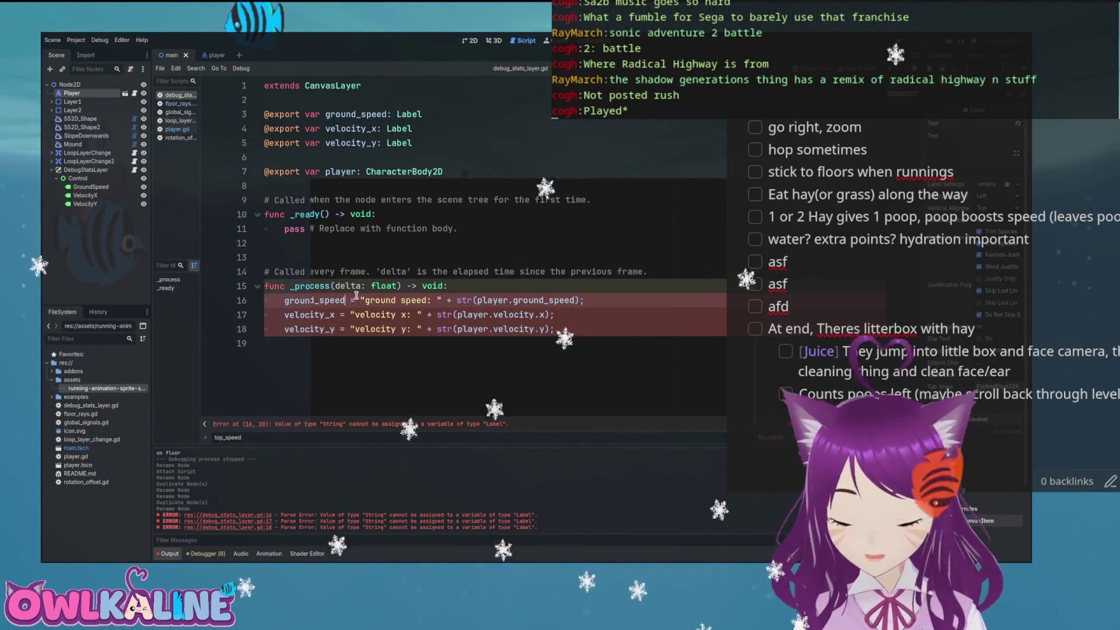
{"action": "type", "text": "ext"}
{"action": "key", "text": "Down"}
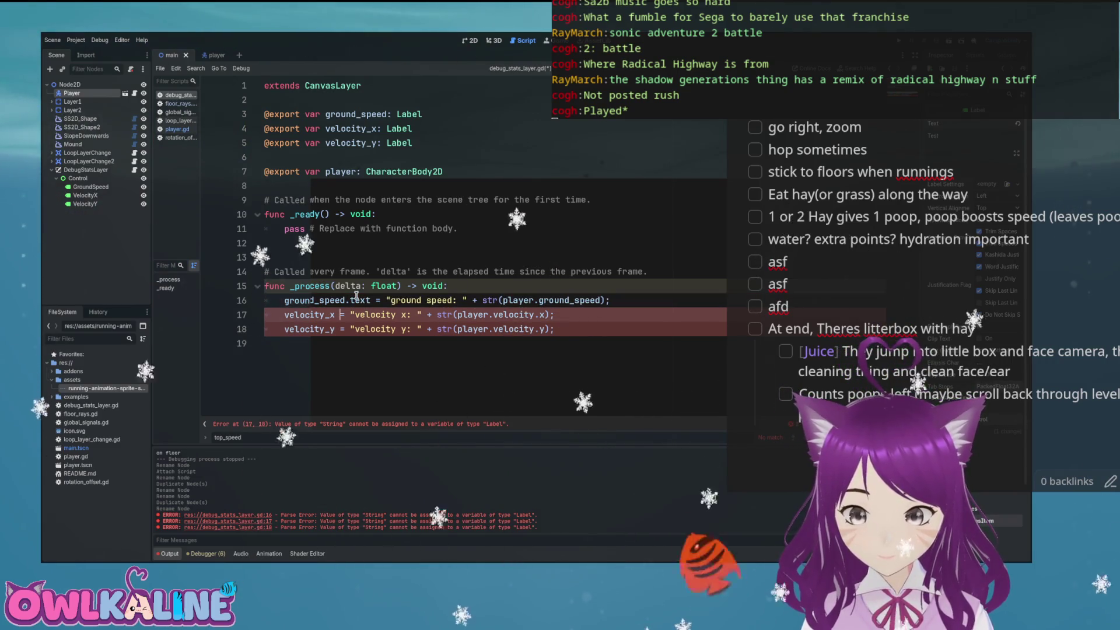
{"action": "type", "text": ".text"}
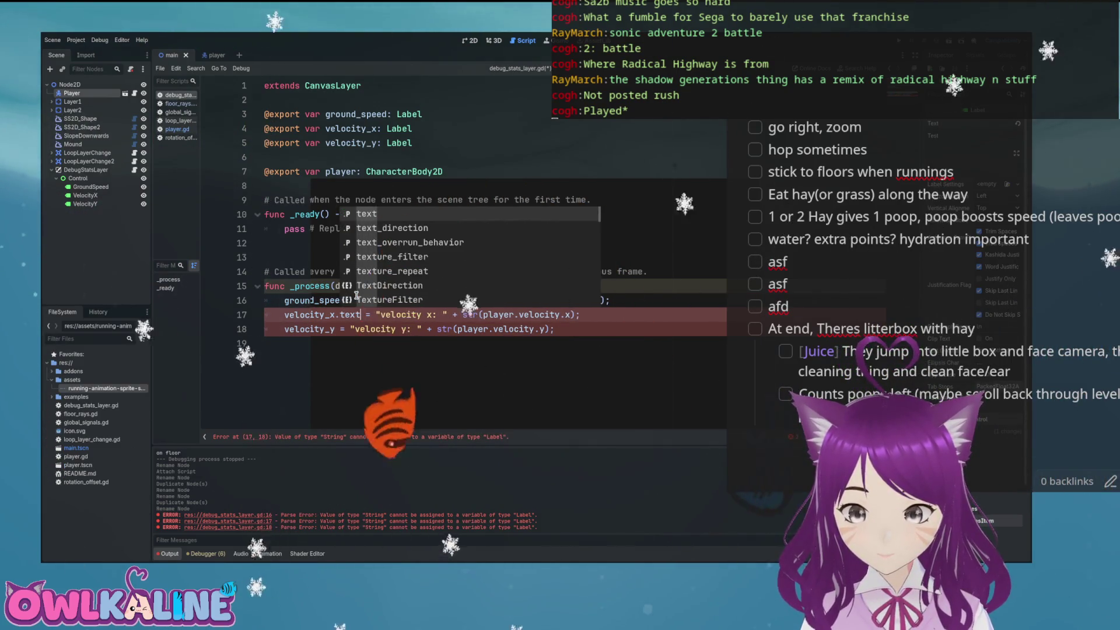
{"action": "key", "text": "Escape"}
{"action": "key", "text": "Down"}
{"action": "key", "text": "Home"}
{"action": "key", "text": "Right"}
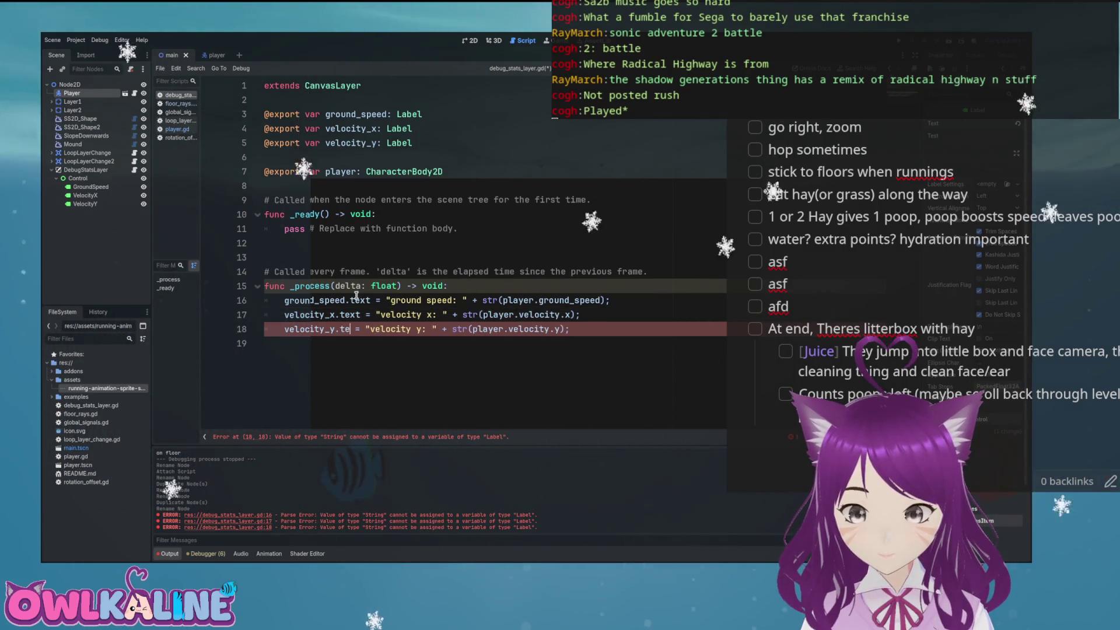
{"action": "type", "text": "xt"}
{"action": "left_click", "coordinate": [704, 328]}
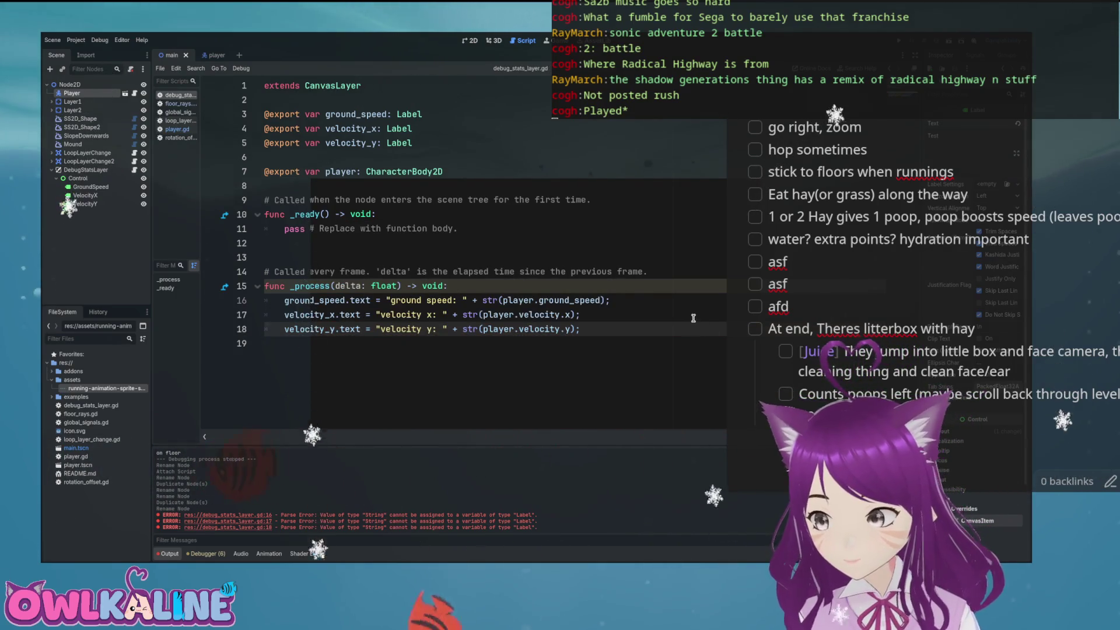
{"action": "left_click", "coordinate": [642, 295]}
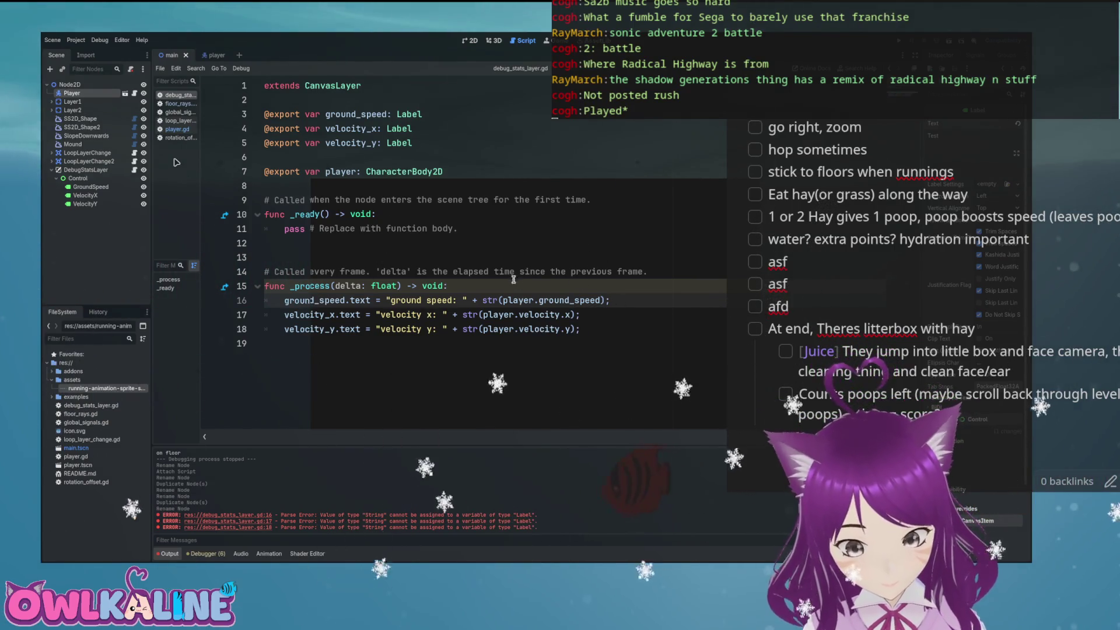
{"action": "left_click", "coordinate": [422, 114]}
{"action": "key", "text": "Down"}
{"action": "key", "text": "Down"}
{"action": "key", "text": "Down"}
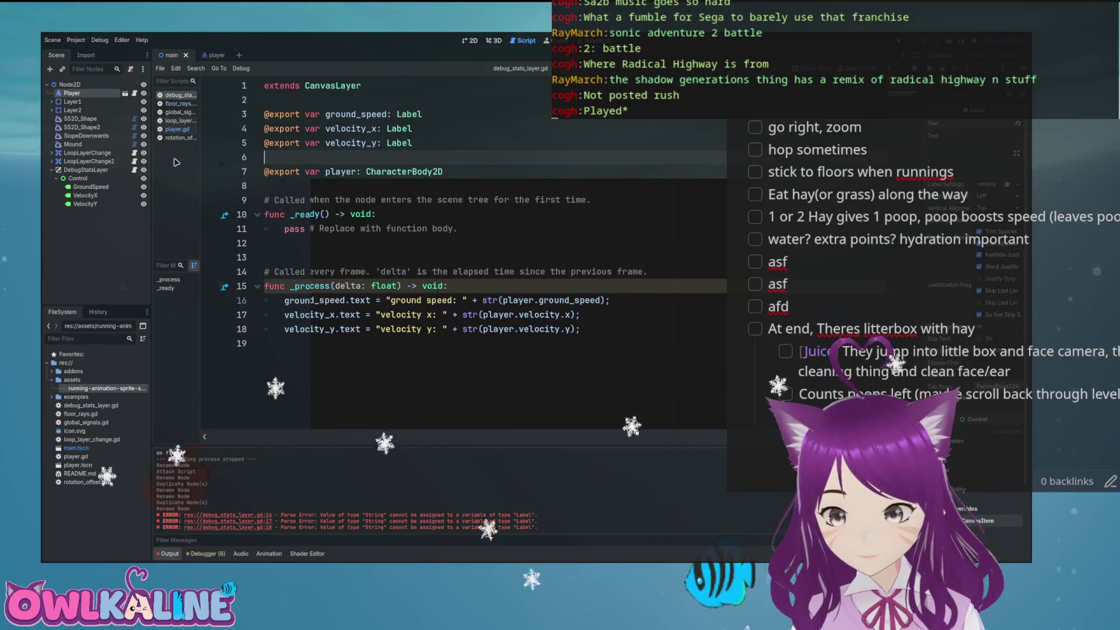
{"action": "key", "text": "F5"}
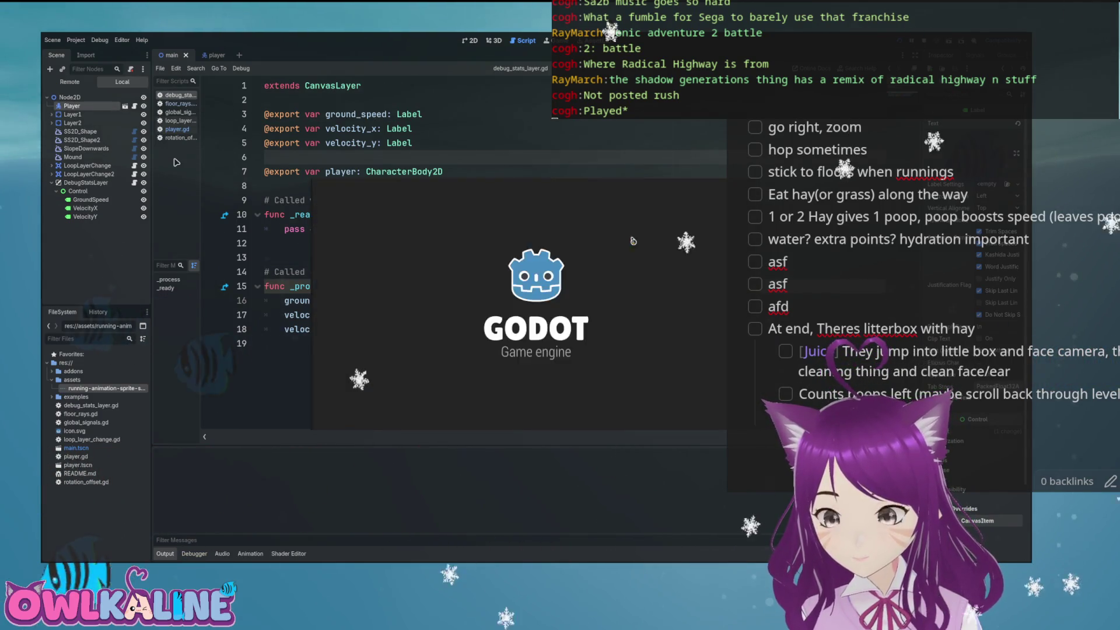
- Stop the game, switch to the 2D scene view, and begin adding a new node
{"action": "key", "text": "F8"}
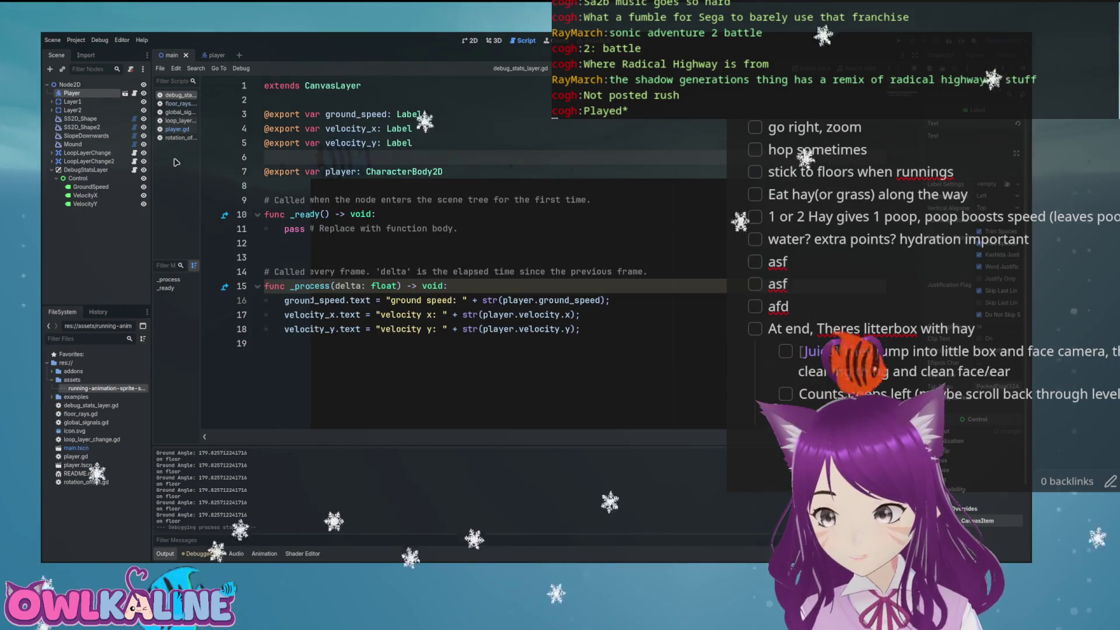
{"action": "key", "text": "ctrl+F1"}
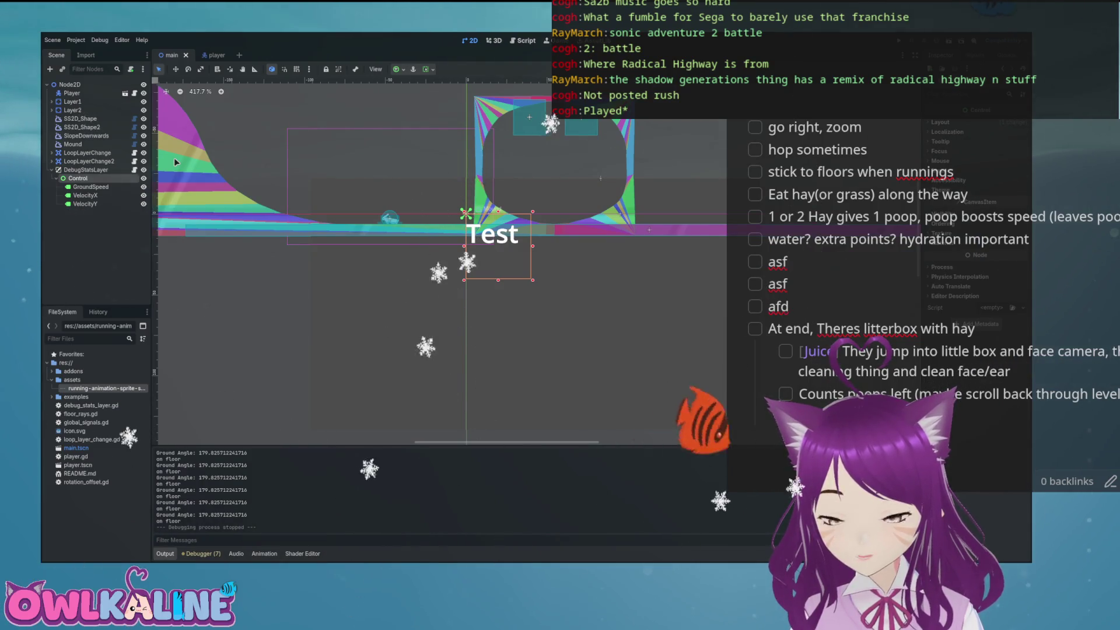
{"action": "key", "text": "ctrl+a"}
- Add a VBoxContainer under Control and move GroundSpeed, VelocityX and VelocityY into it
{"action": "type", "text": "vb"}
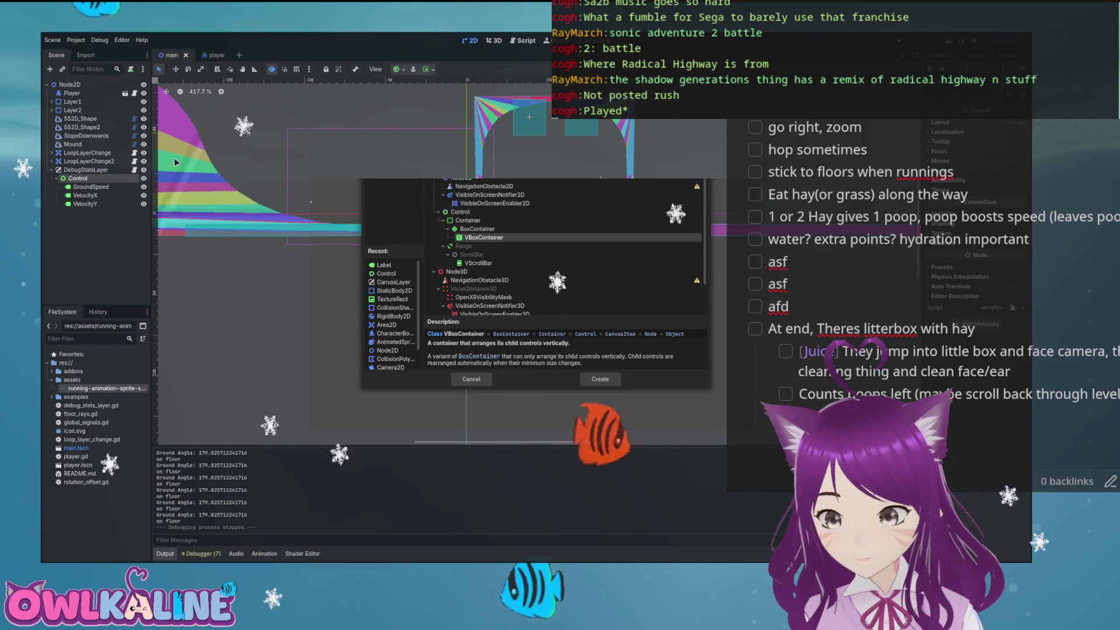
{"action": "left_click", "coordinate": [601, 379]}
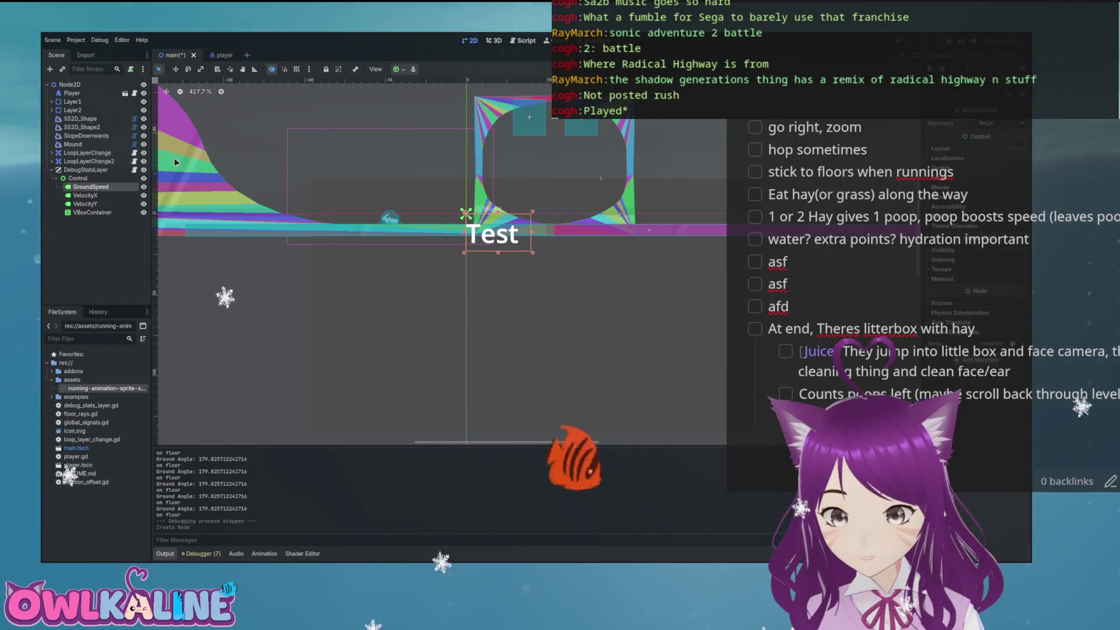
{"action": "left_click_drag", "start_coordinate": [90, 186], "coordinate": [91, 216]}
{"action": "left_click", "coordinate": [85, 187]}
{"action": "left_click", "coordinate": [90, 187]}
{"action": "left_click", "coordinate": [78, 178]}
- Save the scene, run the game, and move the bunny left down the slope to check the stats
{"action": "key", "text": "Down"}
{"action": "key", "text": "F5"}
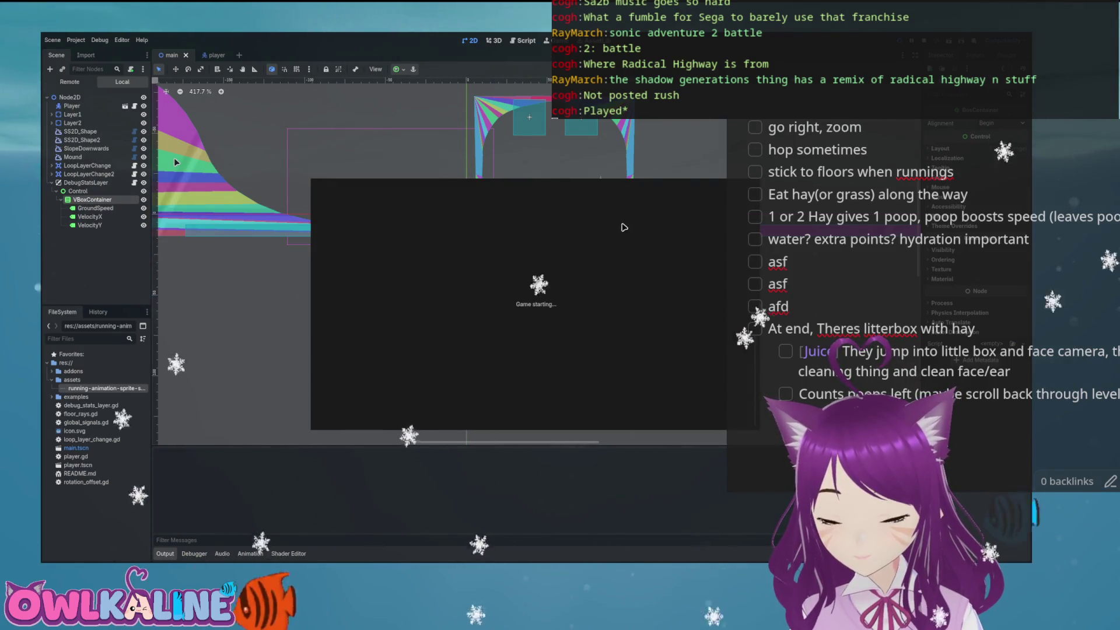
{"action": "key", "text": "Left"}
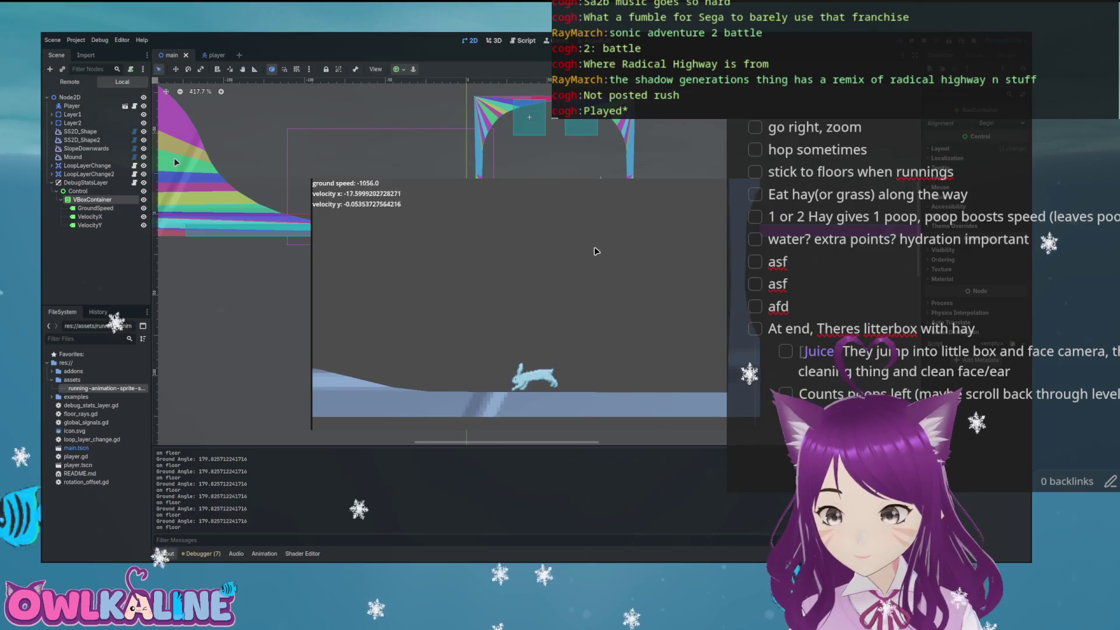